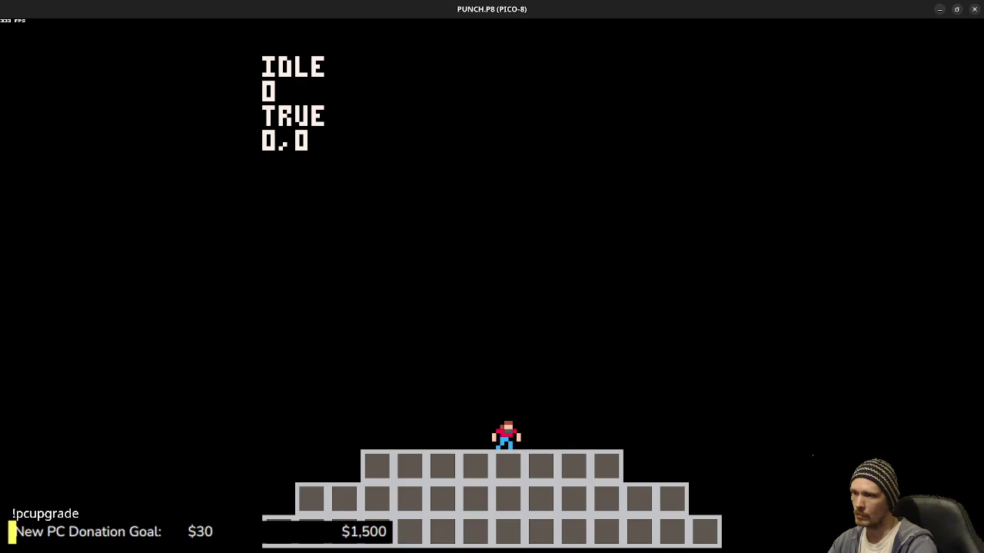
# - Jump and move the character left and right to watch the debug text
pyautogui.press('z')
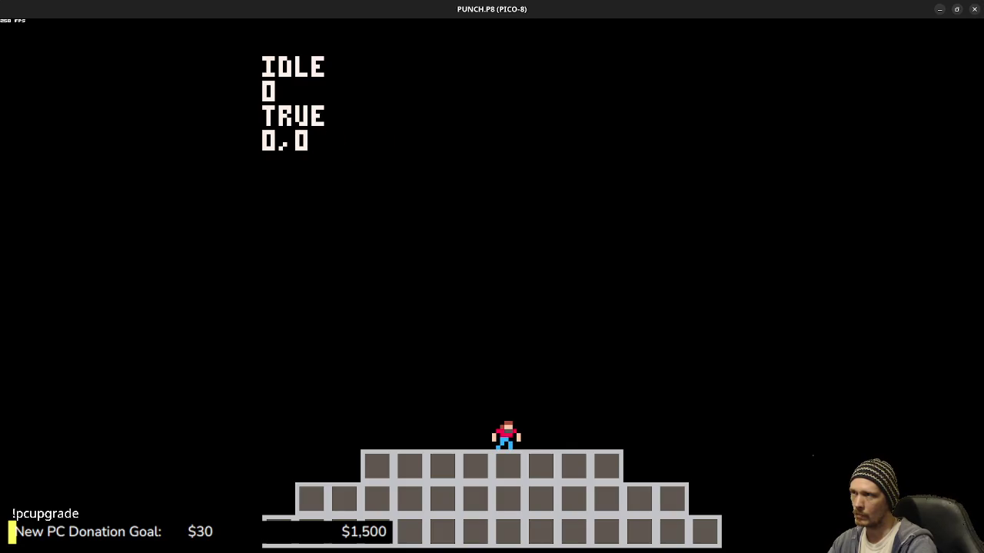
pyautogui.press('Left')
pyautogui.press('Right')
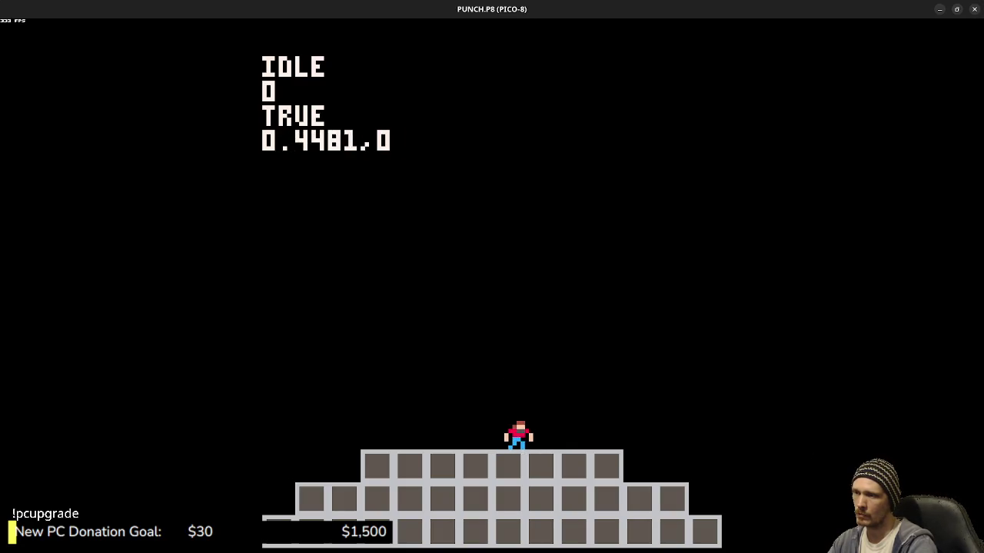
pyautogui.press('z')
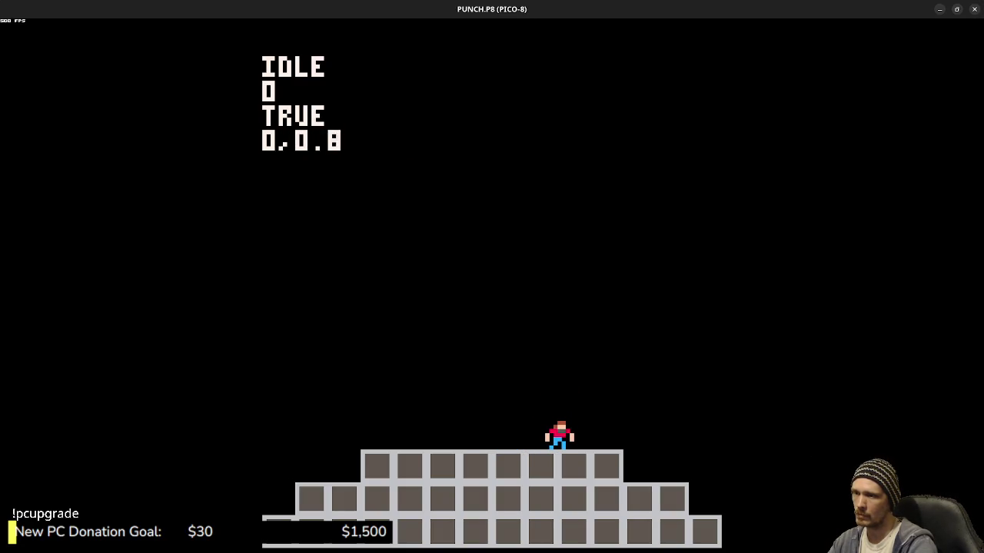
# - Back in the code, add ISPUNCHING=FALSE after PLAYER.ANIMT=0 in the punch-finish branch
pyautogui.press('Escape')
pyautogui.press('Return')
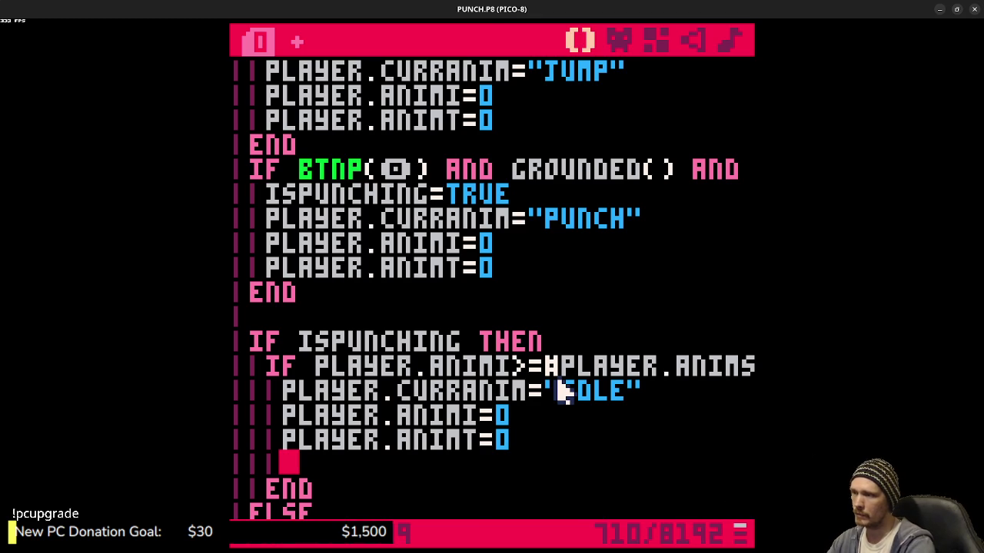
pyautogui.write('ISPunching=false')
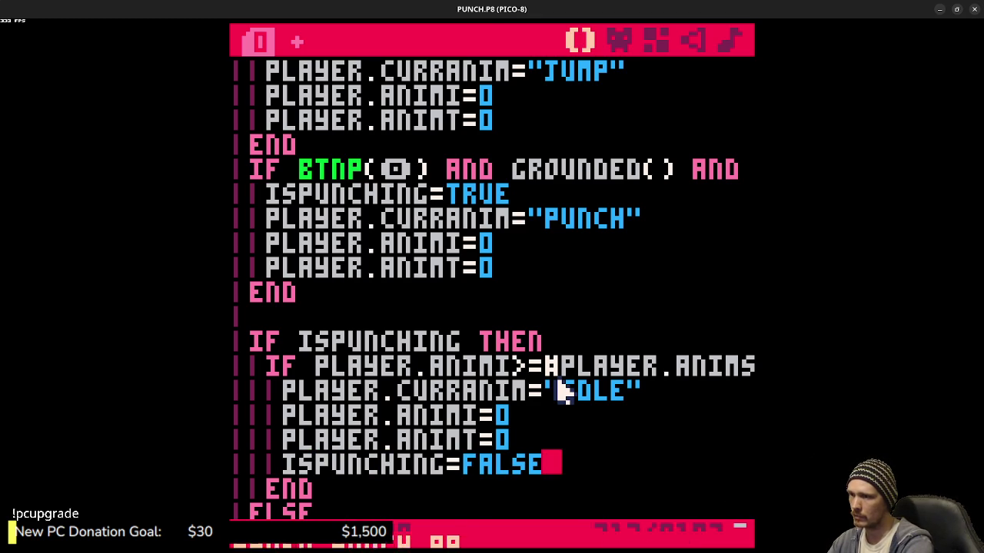
# - Run the game with Ctrl+R, jump to check the states, then return to the code
pyautogui.hotkey('ctrl', 'r')
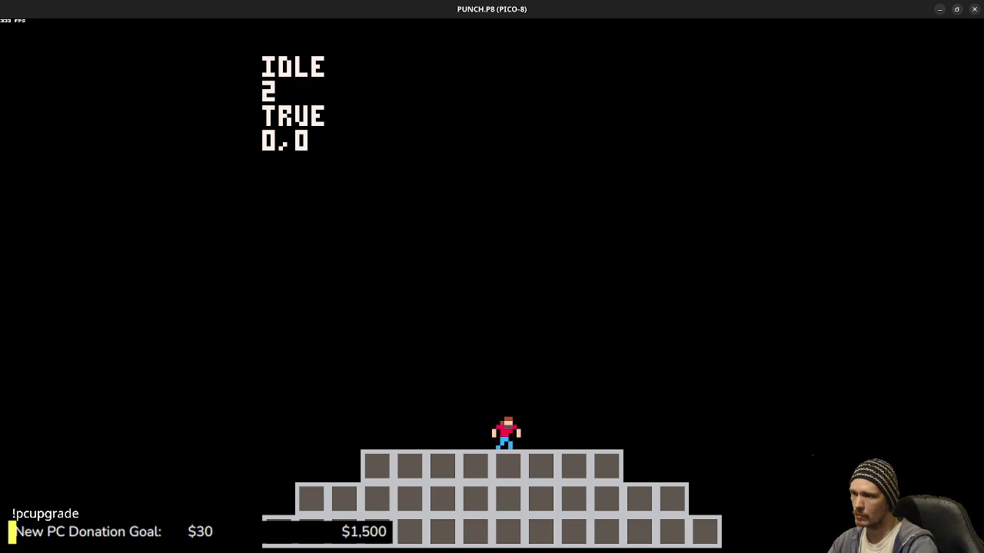
pyautogui.press('z')
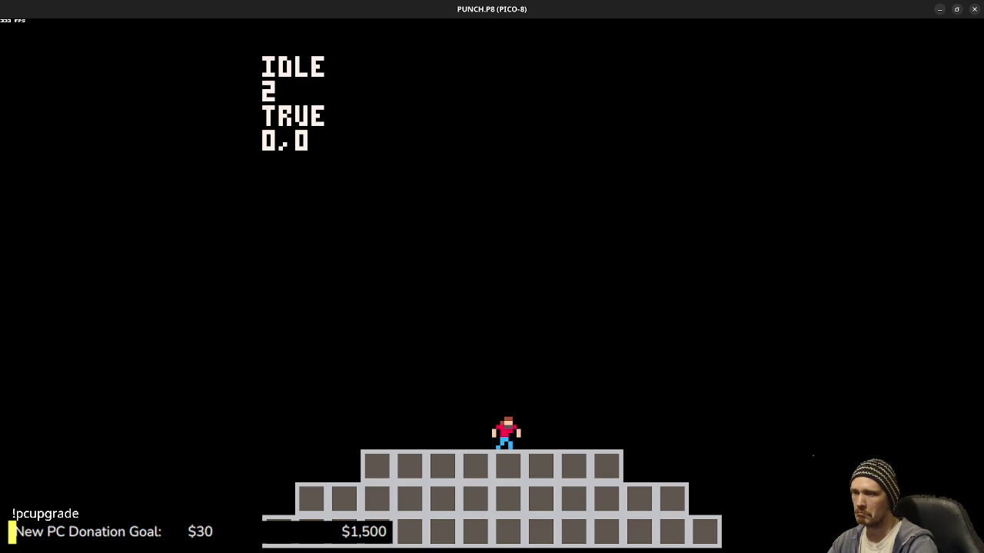
pyautogui.press('Escape')
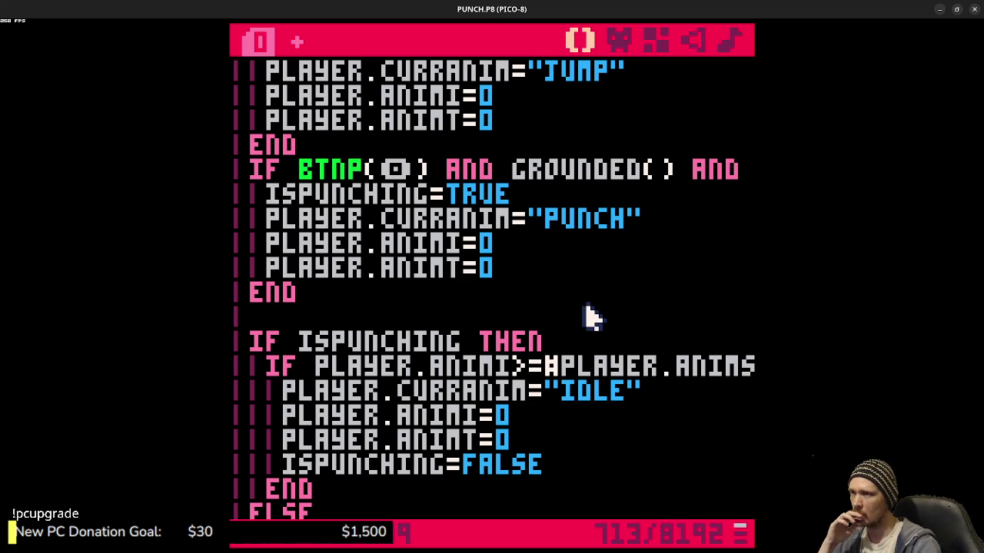
# - Briefly change the first punch frame 48 to 49, then undo it back to 48
pyautogui.scroll(6, 508, 292)
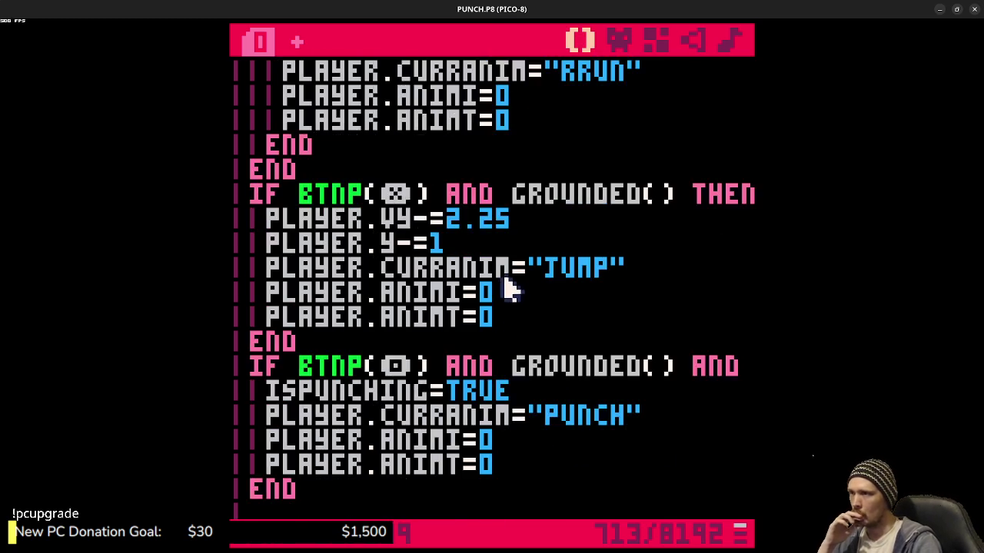
pyautogui.scroll(10, 509, 292)
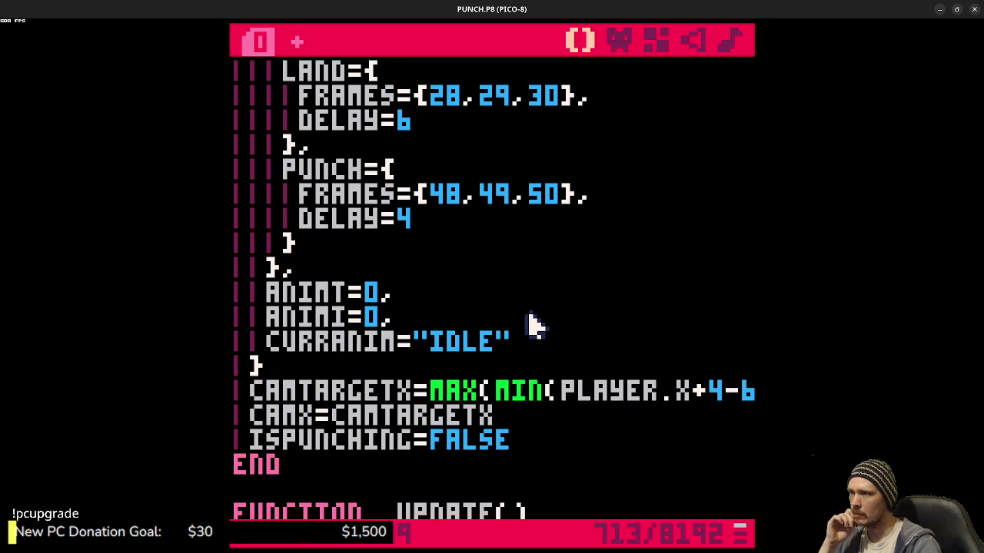
pyautogui.click(446, 201)
pyautogui.press('Delete')
pyautogui.write('9')
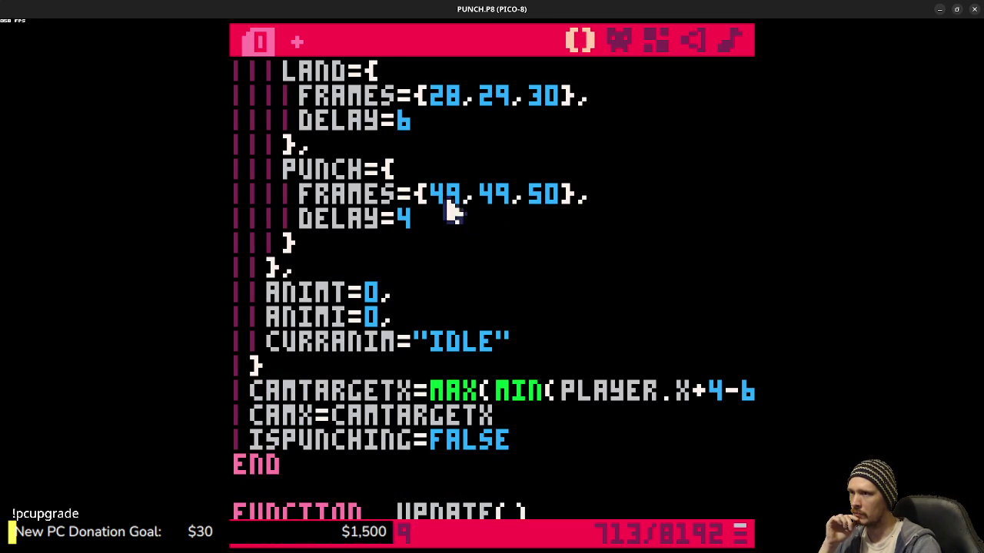
pyautogui.hotkey('ctrl', 'z')
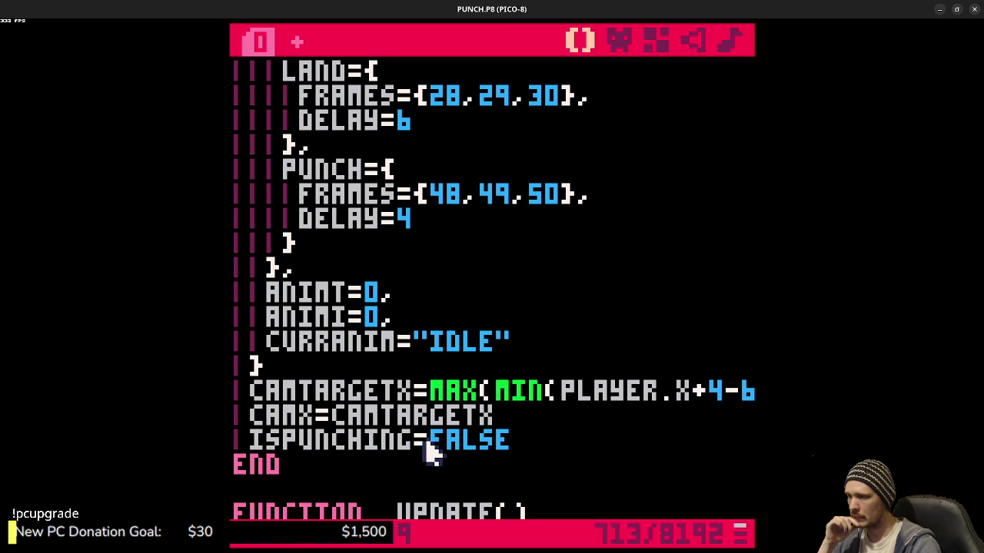
# - Inspect the punch condition line, selecting GROUNDED and the rest of the condition
pyautogui.scroll(-2, 442, 450)
pyautogui.scroll(-7, 455, 452)
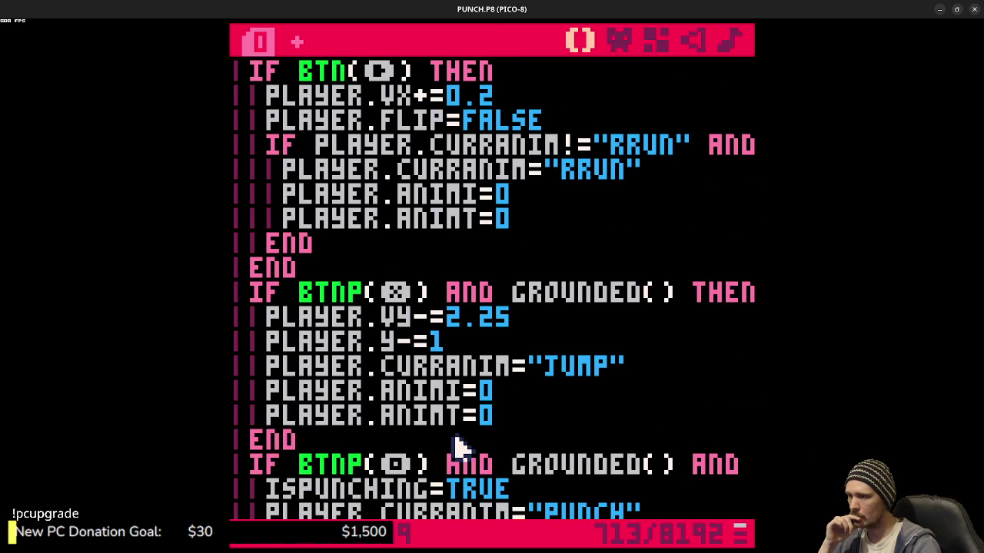
pyautogui.scroll(-2, 415, 376)
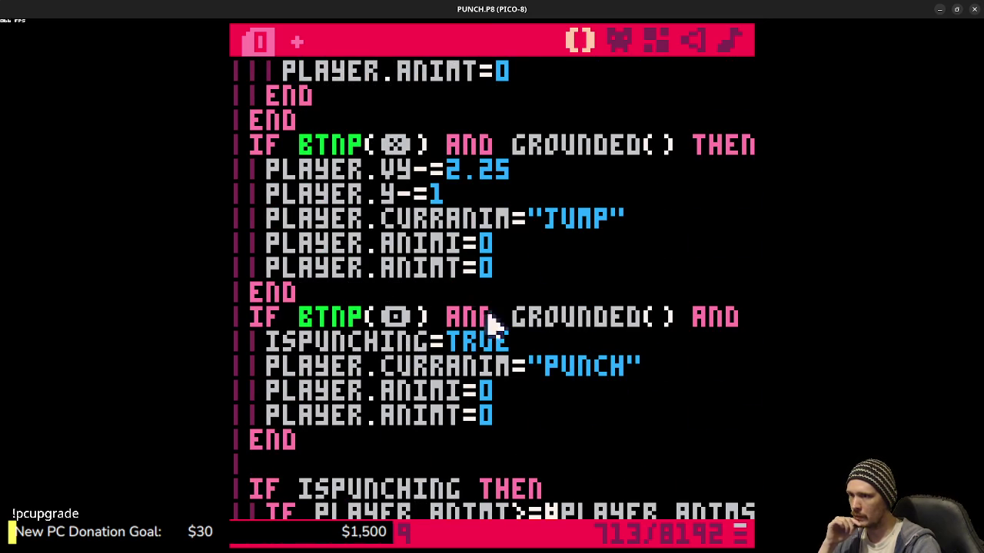
pyautogui.doubleClick(557, 318)
pyautogui.moveTo(654, 314); pyautogui.dragTo(749, 317)
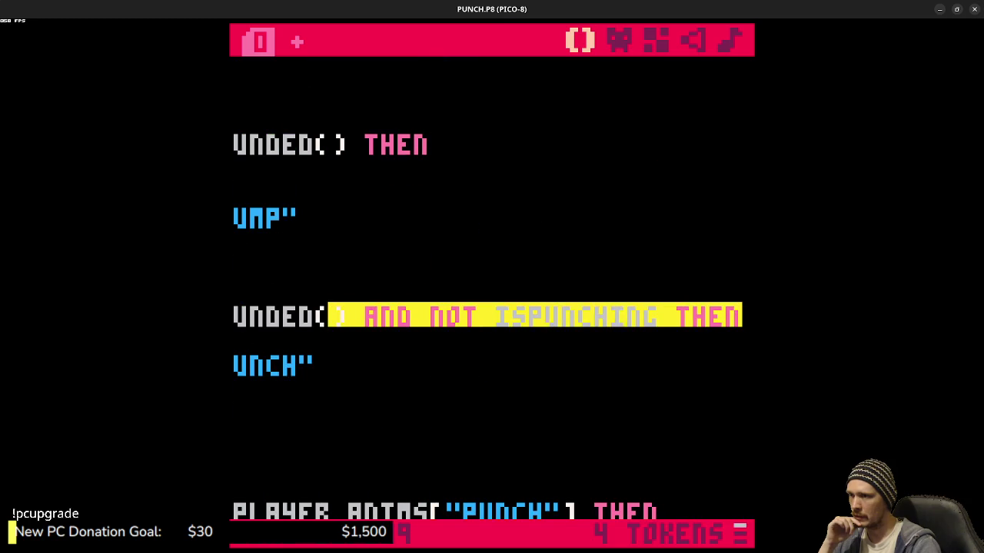
pyautogui.click(596, 323)
pyautogui.scroll(7, 385, 303)
pyautogui.click(488, 275)
pyautogui.hotkey('shift', 'Home')
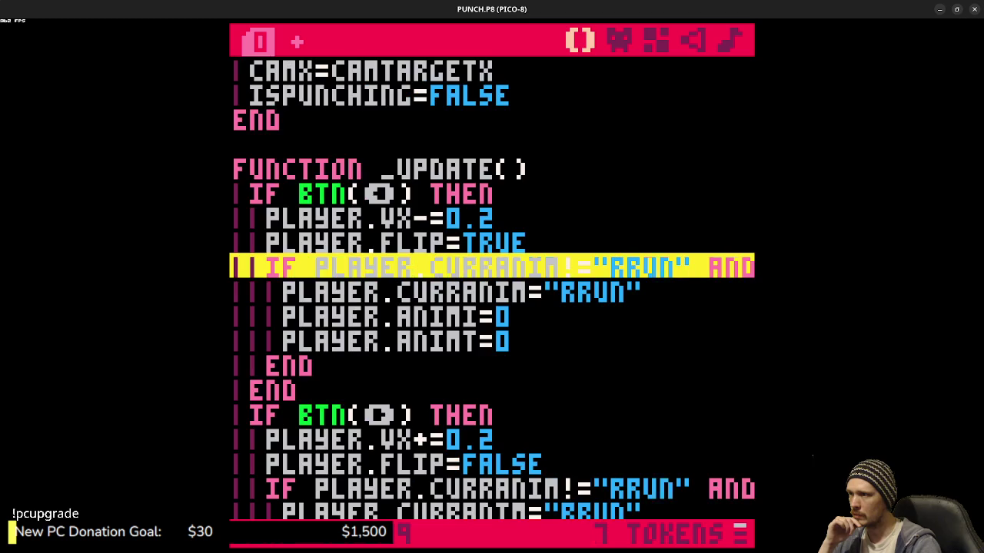
pyautogui.scroll(4, 384, 270)
# - Select ISPUNCHING in its initialisation and the AND NOT ISPUNCHING part of the punch condition
pyautogui.click(342, 201)
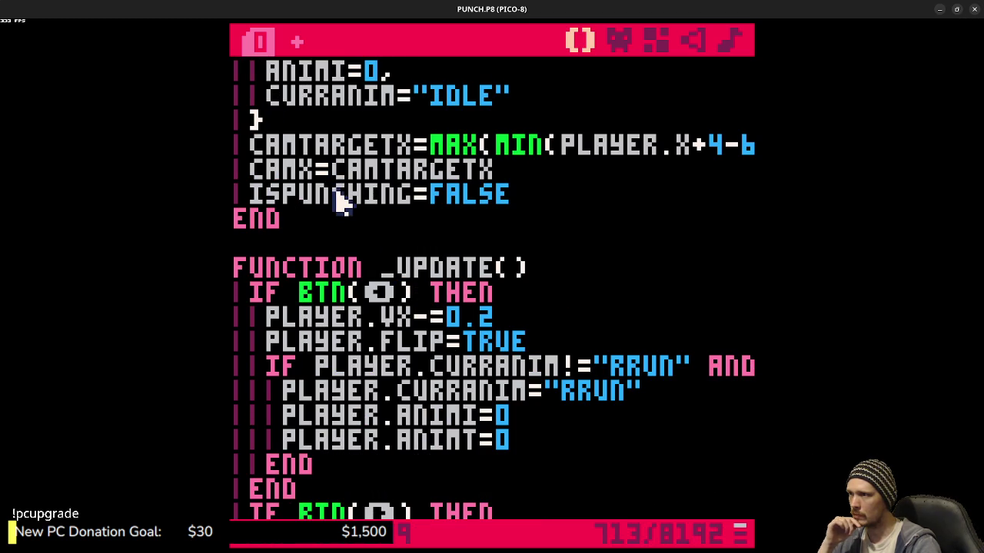
pyautogui.doubleClick(342, 201)
pyautogui.scroll(-20, 544, 296)
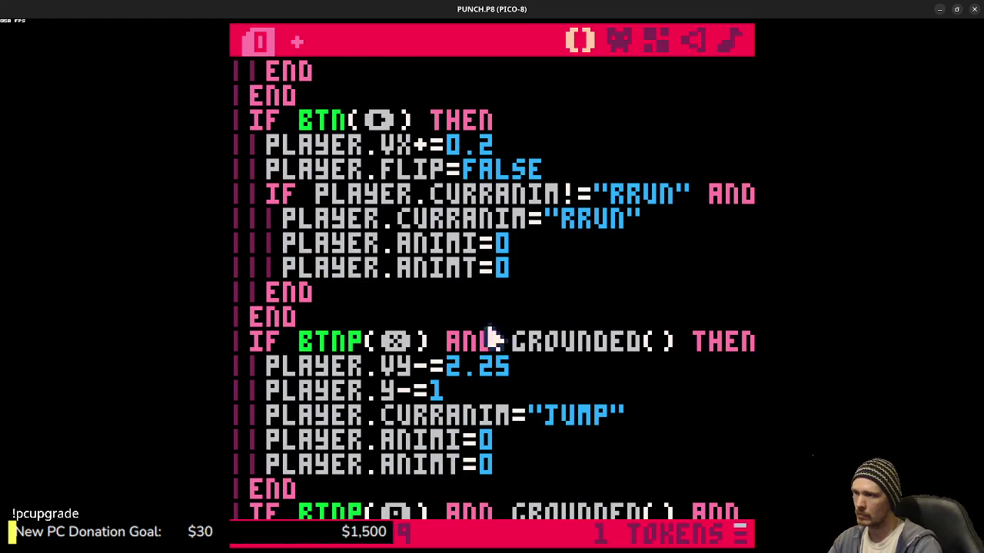
pyautogui.click(491, 367)
pyautogui.moveTo(490, 371); pyautogui.dragTo(749, 370)
pyautogui.moveTo(653, 369)
pyautogui.mouseDown()
pyautogui.moveTo(643, 367)
pyautogui.moveTo(741, 368)
pyautogui.mouseUp()
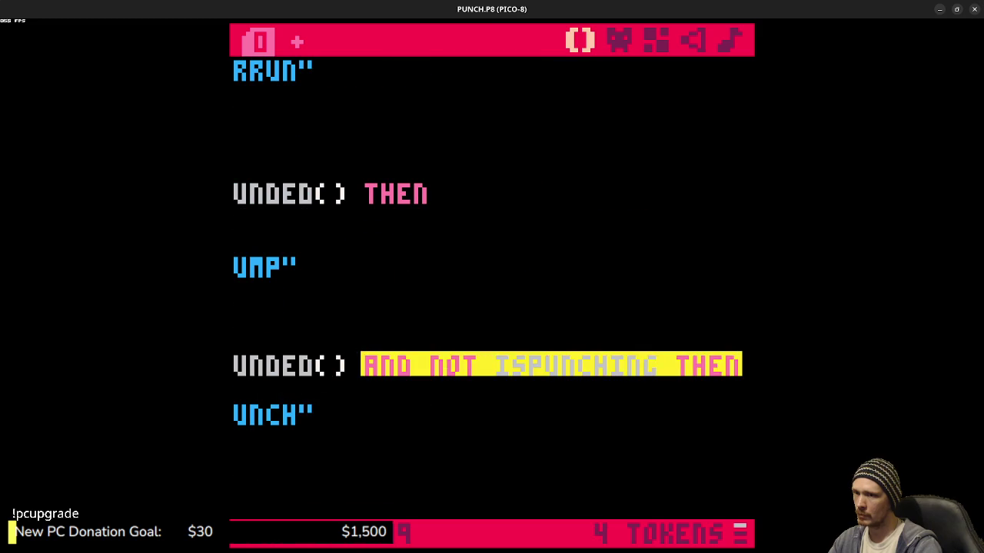
# - Paste on the line below the punch condition and select ISPUNCHING in the ISPUNCHING=TRUE line
pyautogui.click(666, 367)
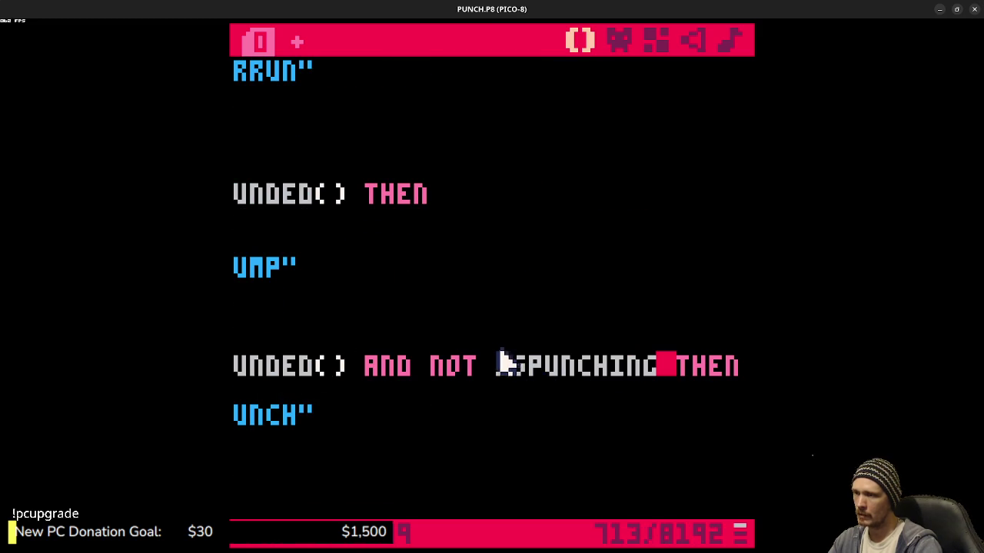
pyautogui.click(388, 398)
pyautogui.write('ISPUNCHING=TRUE')
pyautogui.click(336, 392)
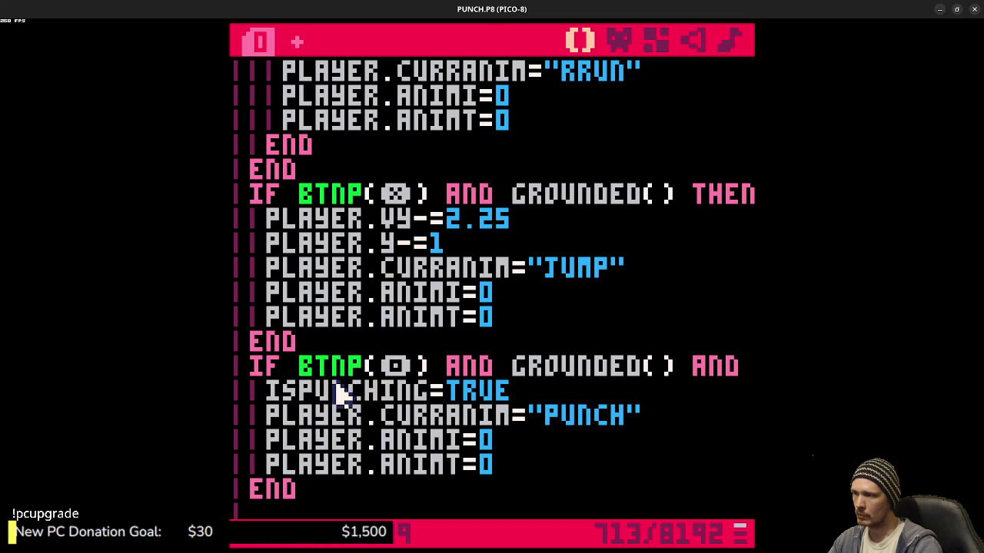
pyautogui.doubleClick(334, 391)
pyautogui.click(377, 415)
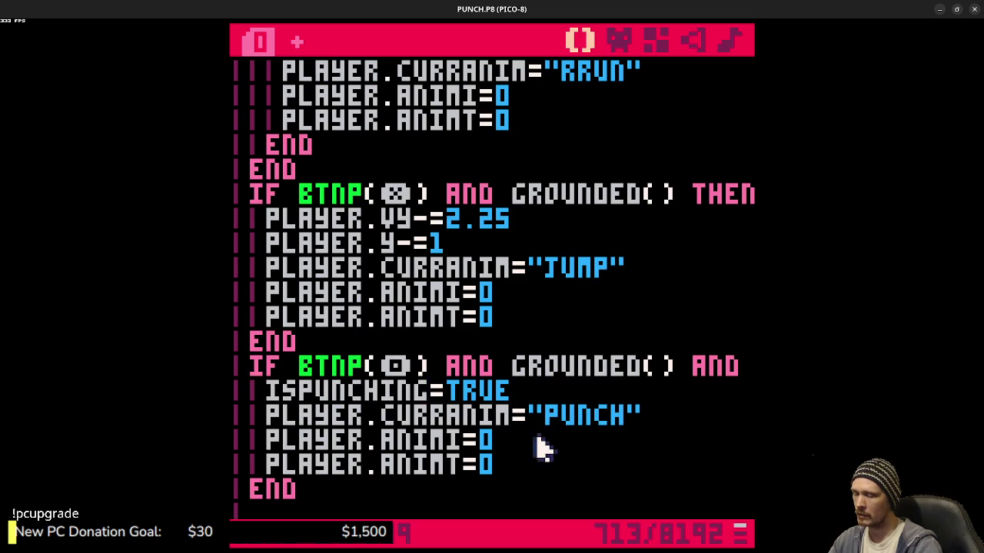
# - Locate the punch-finished check and select ANIMI and the rest of that line
pyautogui.scroll(-2, 529, 460)
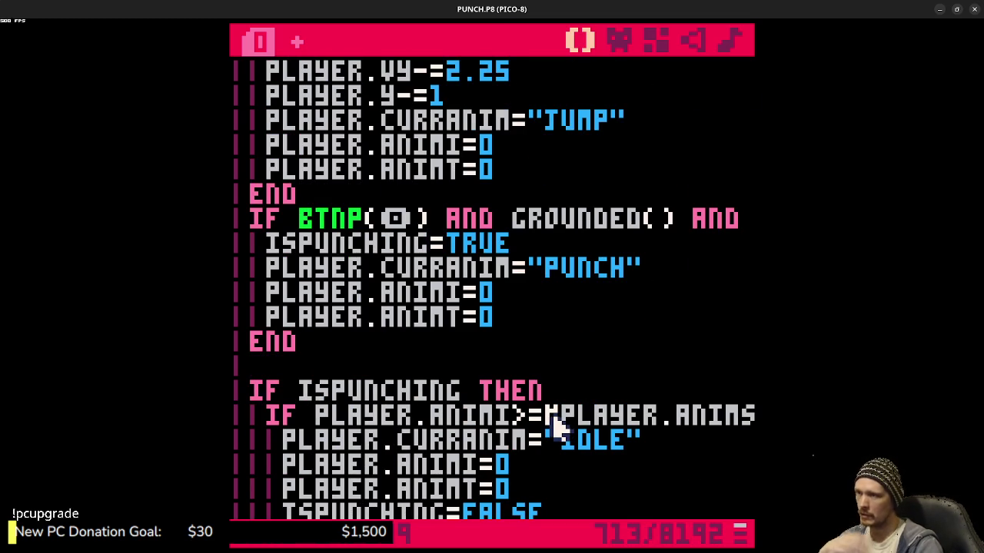
pyautogui.scroll(-3, 547, 425)
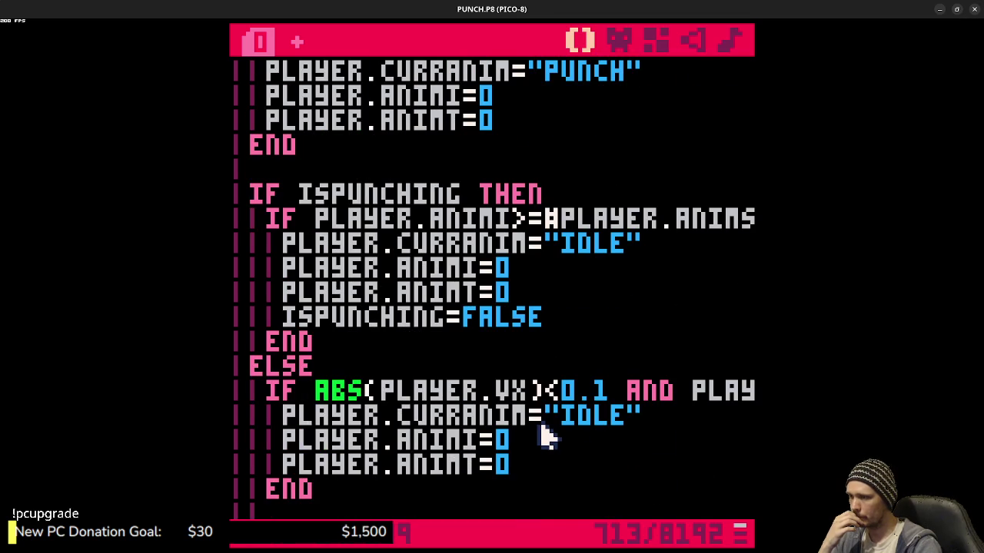
pyautogui.scroll(2, 547, 436)
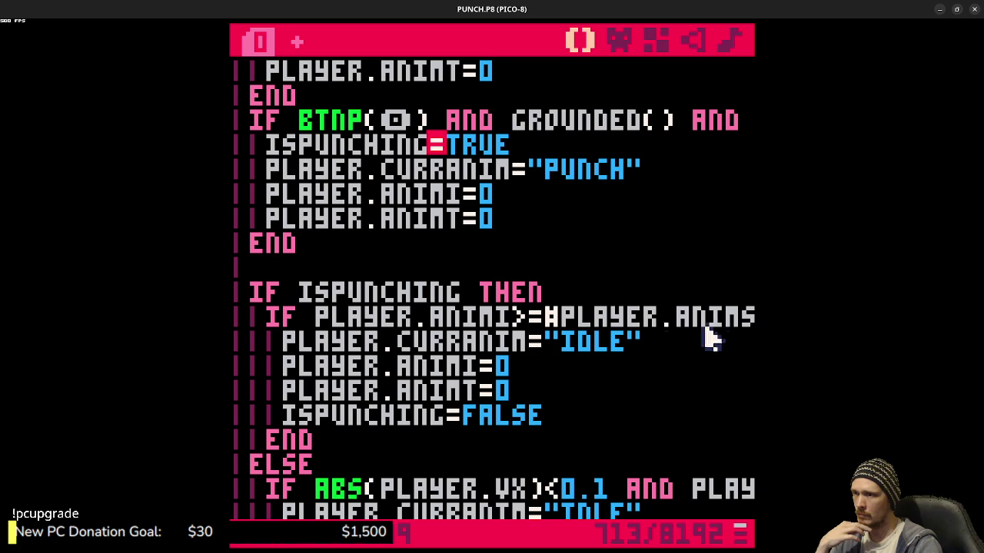
pyautogui.doubleClick(468, 318)
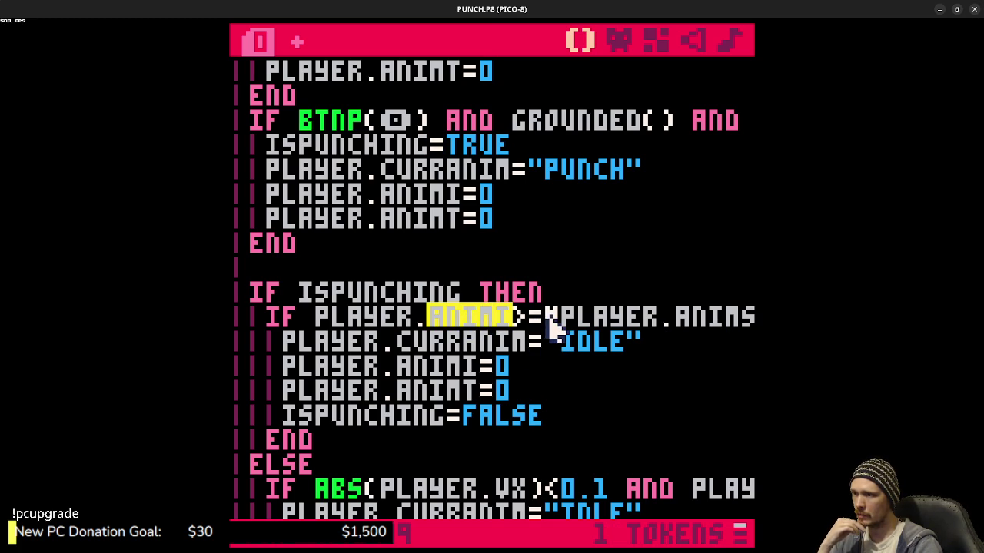
pyautogui.click(665, 325)
pyautogui.hotkey('shift', 'End')
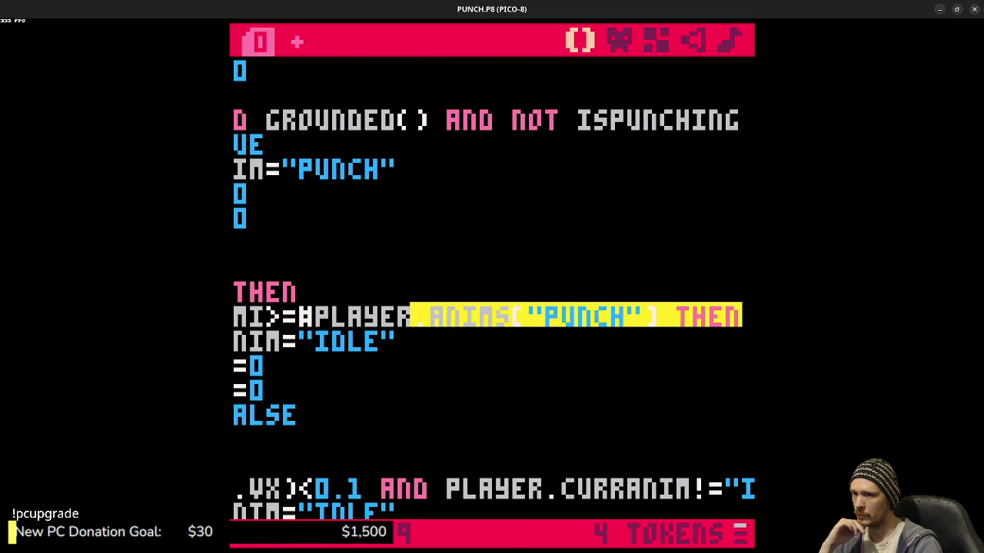
pyautogui.click(315, 323)
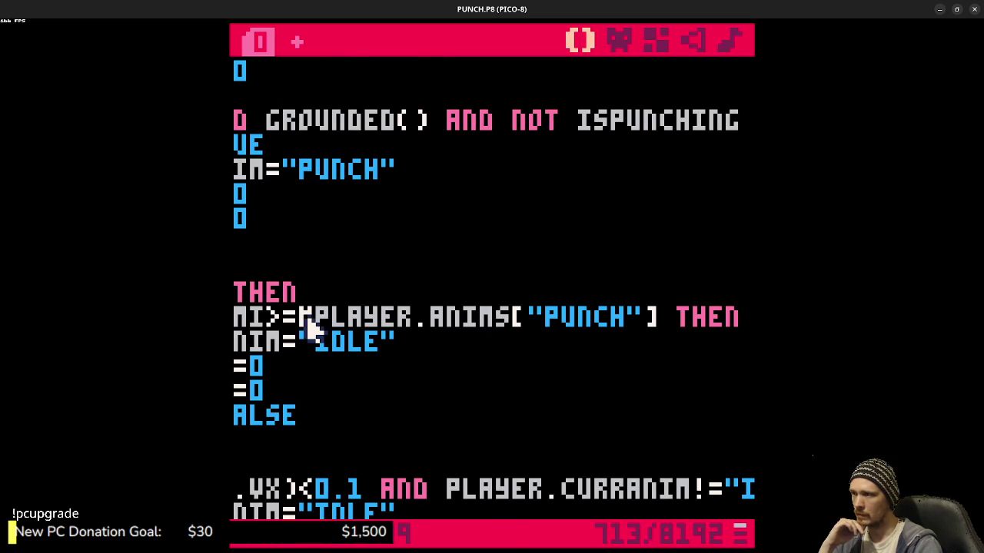
# - Append .FRAMES so the check compares against #PLAYER.ANIMS["PUNCH"].FRAMES
pyautogui.moveTo(659, 324); pyautogui.dragTo(442, 329)
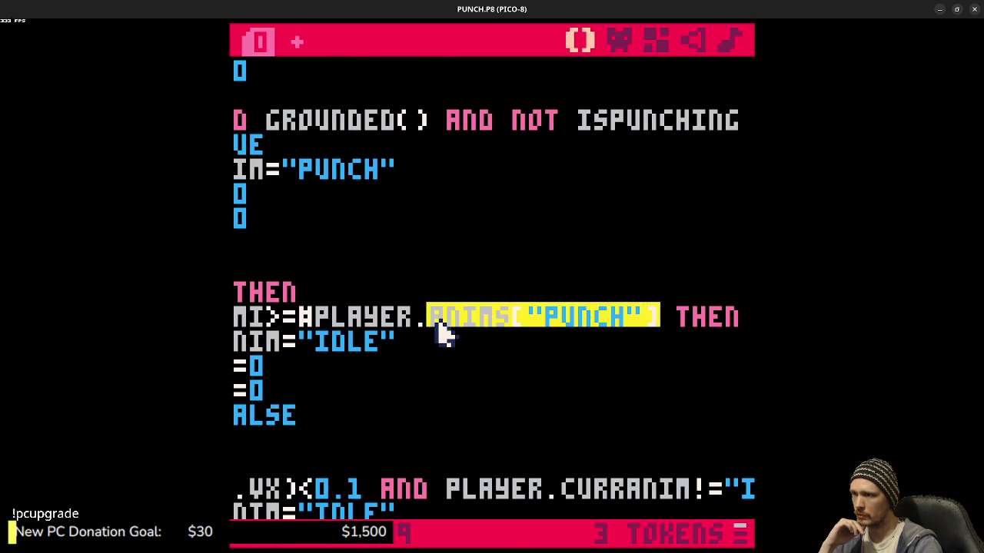
pyautogui.click(659, 325)
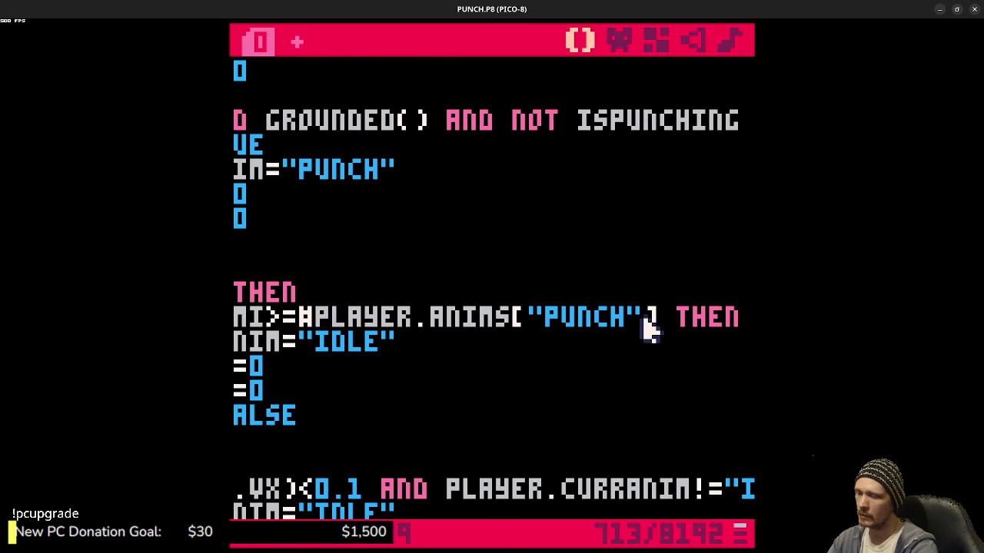
pyautogui.write('.frames')
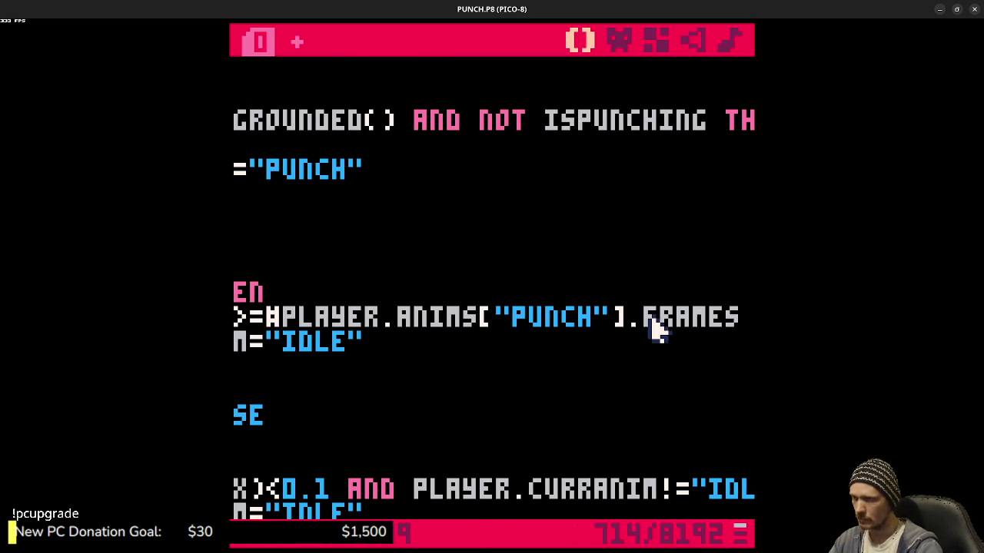
pyautogui.moveTo(673, 315)
pyautogui.mouseDown()
pyautogui.moveTo(751, 316)
pyautogui.moveTo(234, 315)
pyautogui.mouseUp()
pyautogui.click(453, 366)
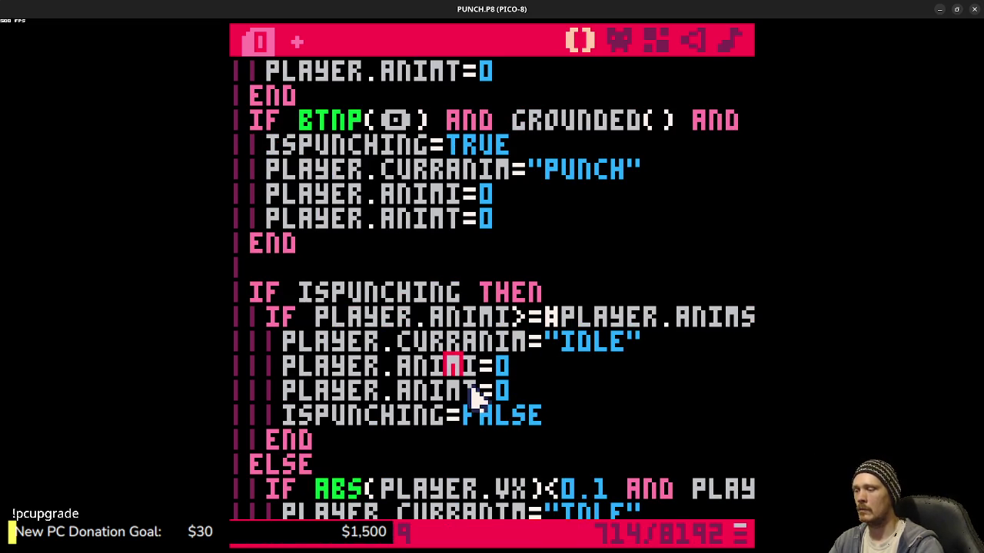
pyautogui.hotkey('ctrl', 'r')
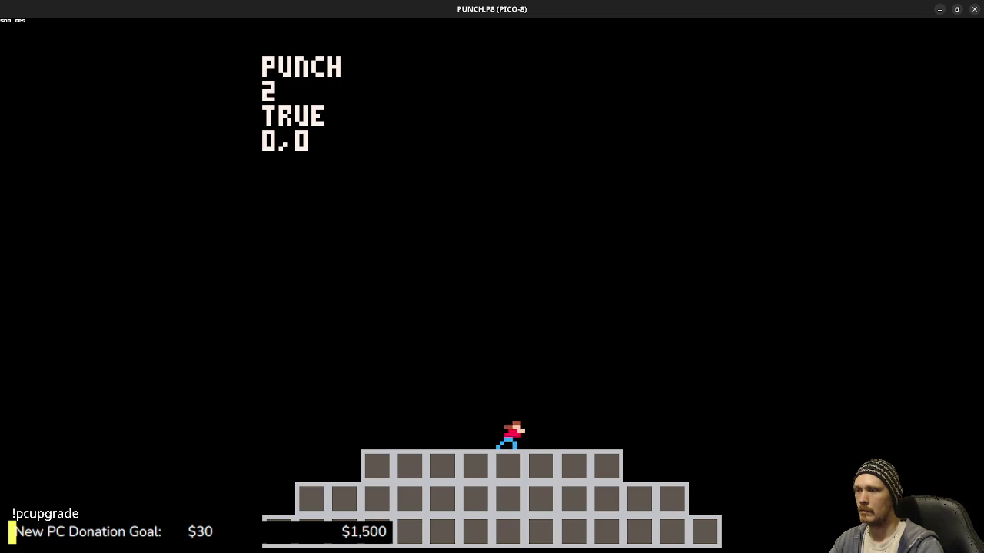
pyautogui.press('Escape')
pyautogui.press('Escape')
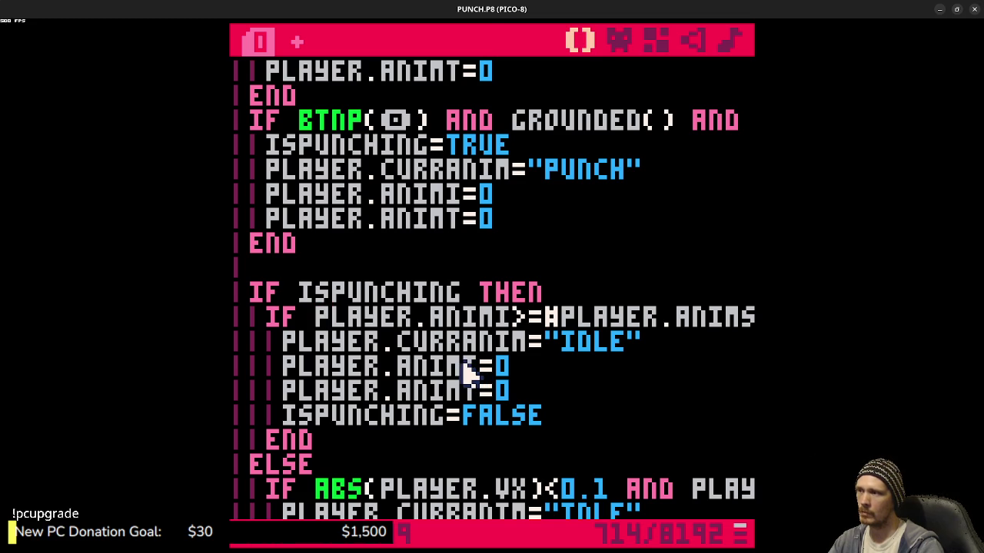
# - Save the cart, wrap PLAYER.ANIMI in FLR() in the punch-end check, and save again
pyautogui.hotkey('ctrl', 's')
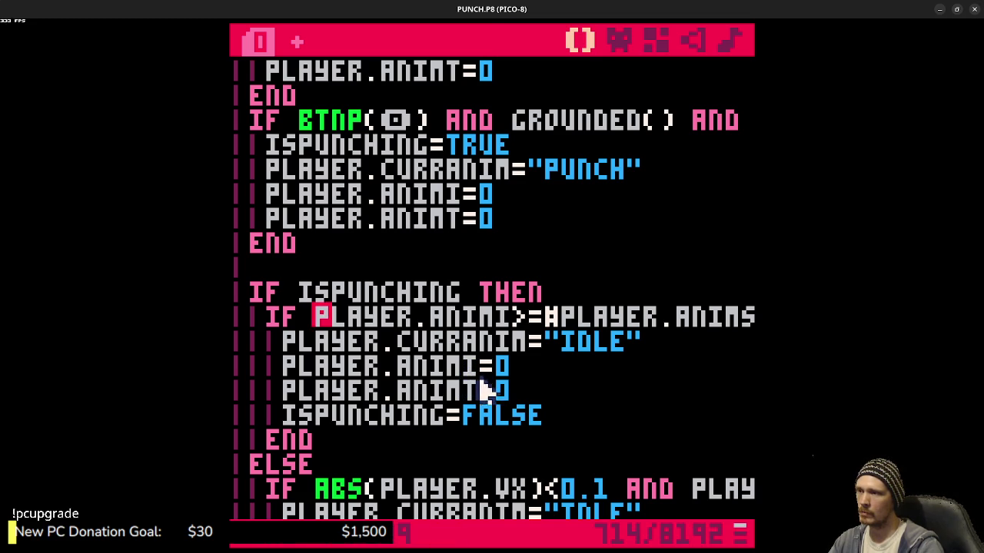
pyautogui.write('FLR(')
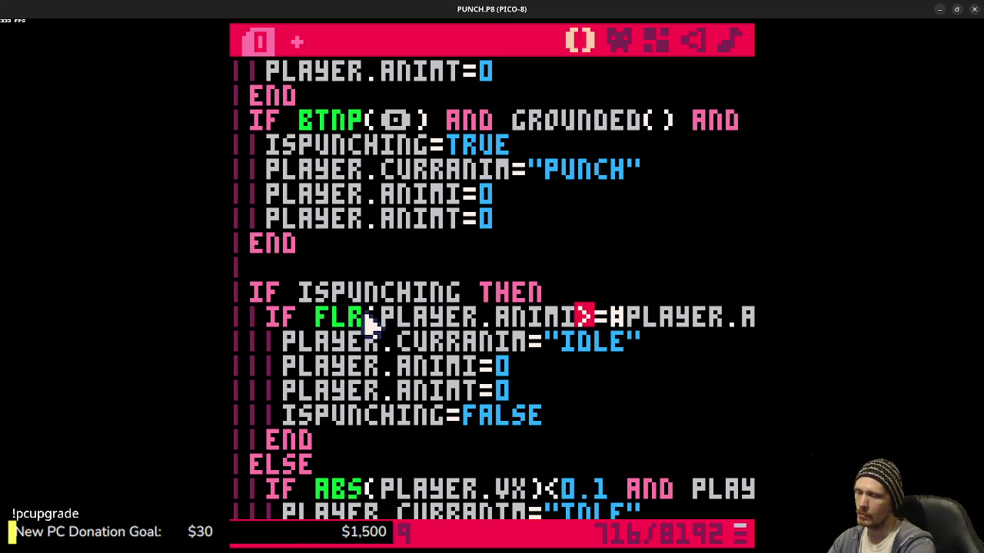
pyautogui.write(')')
pyautogui.hotkey('ctrl', 's')
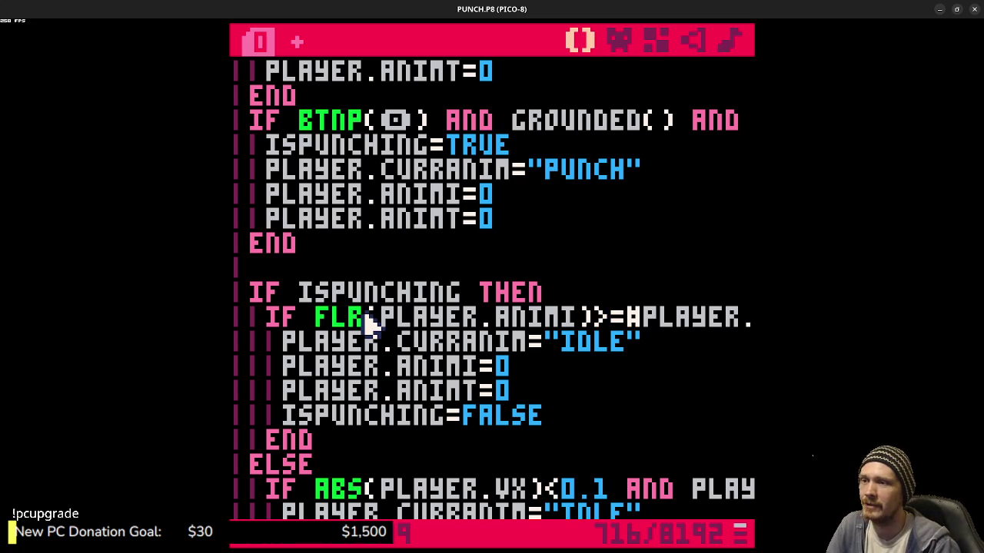
# - Run the game and move and jump the player up onto the top platform
pyautogui.hotkey('ctrl', 'r')
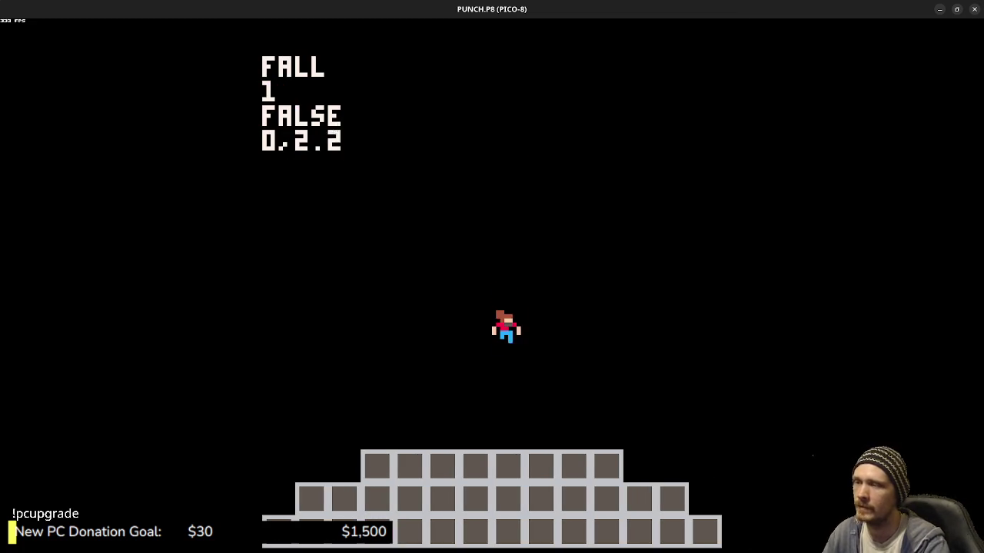
pyautogui.press('Right')
pyautogui.press('x')
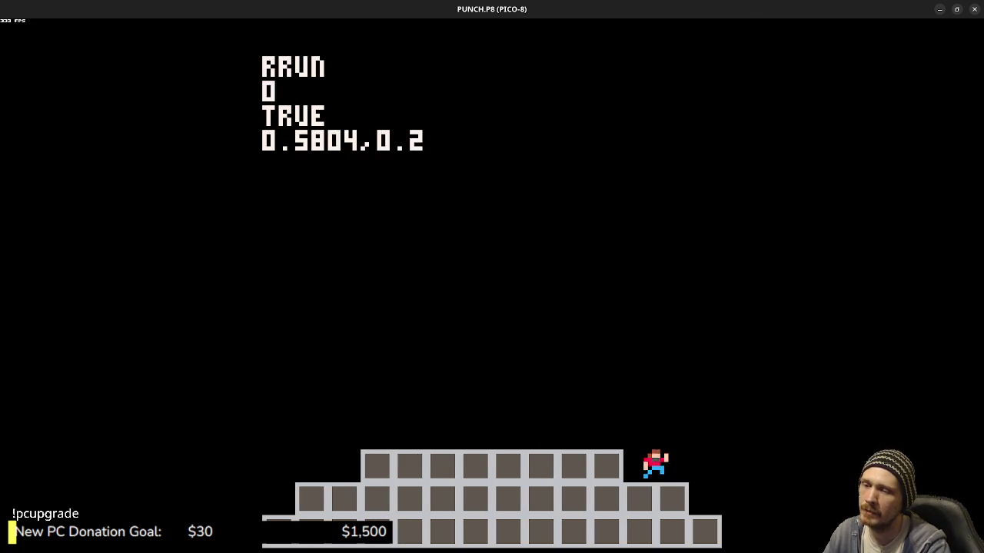
pyautogui.press('x')
pyautogui.press('Left')
pyautogui.press('x')
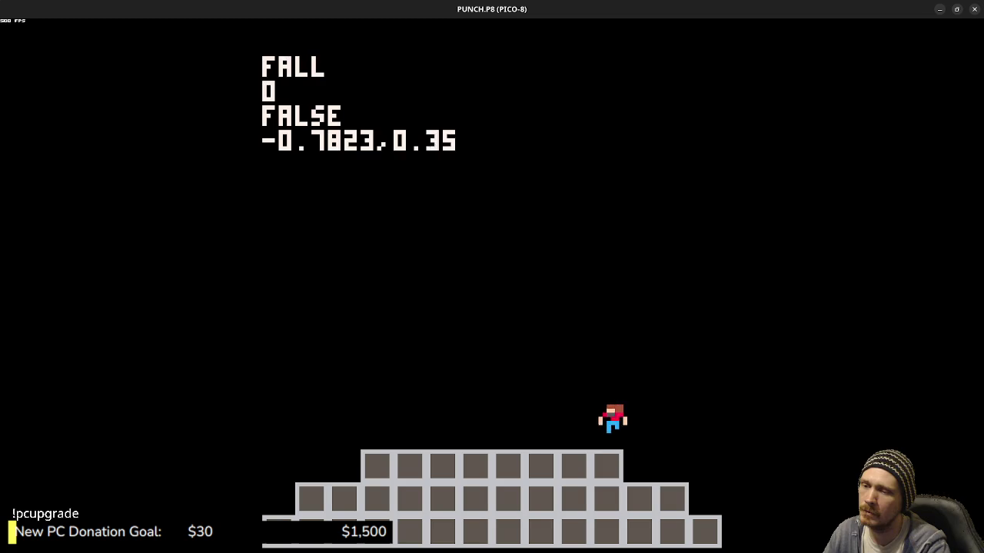
pyautogui.press('x')
pyautogui.press('x')
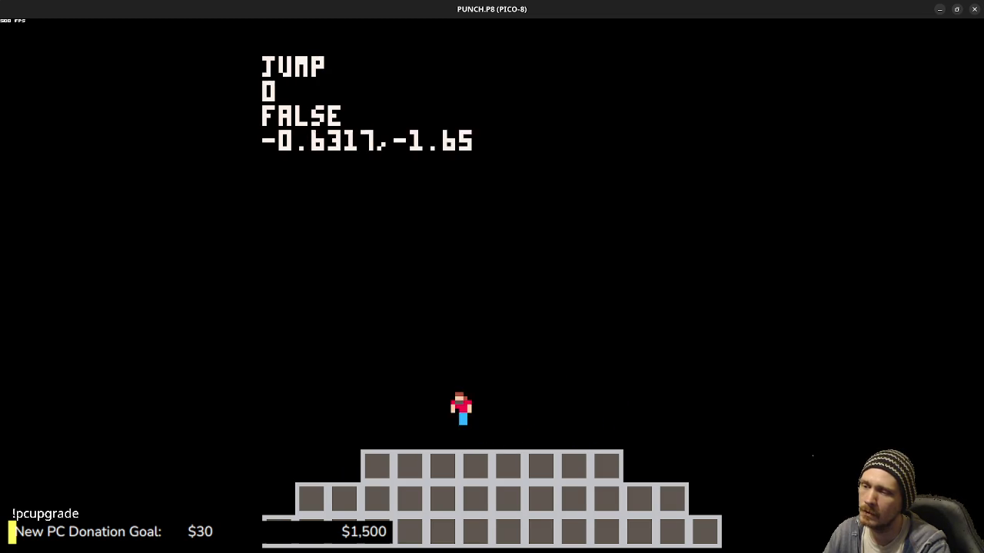
pyautogui.press('Right')
# - Throw a punch, then back in the code delete FLR's closing bracket after ANIMI
pyautogui.press('z')
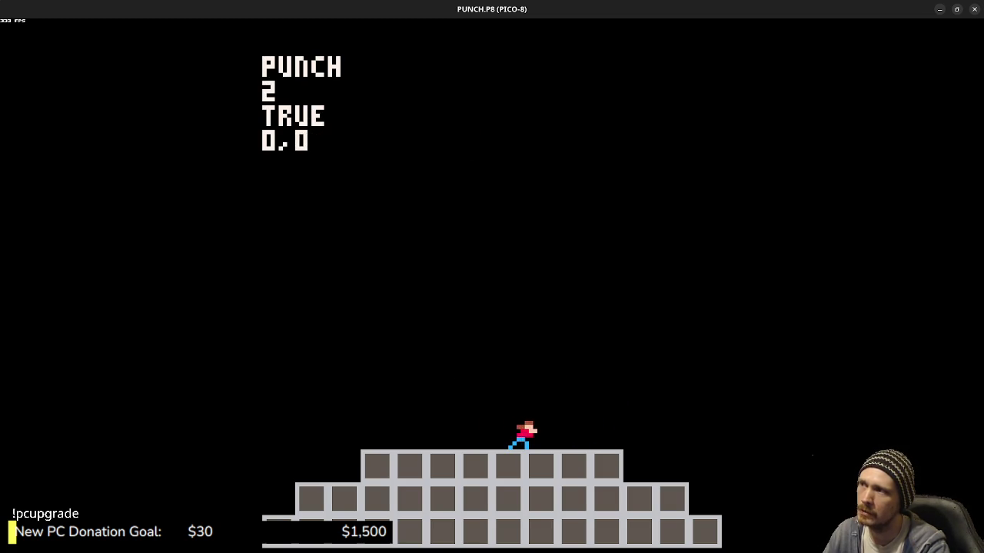
pyautogui.press('Escape')
pyautogui.press('Escape')
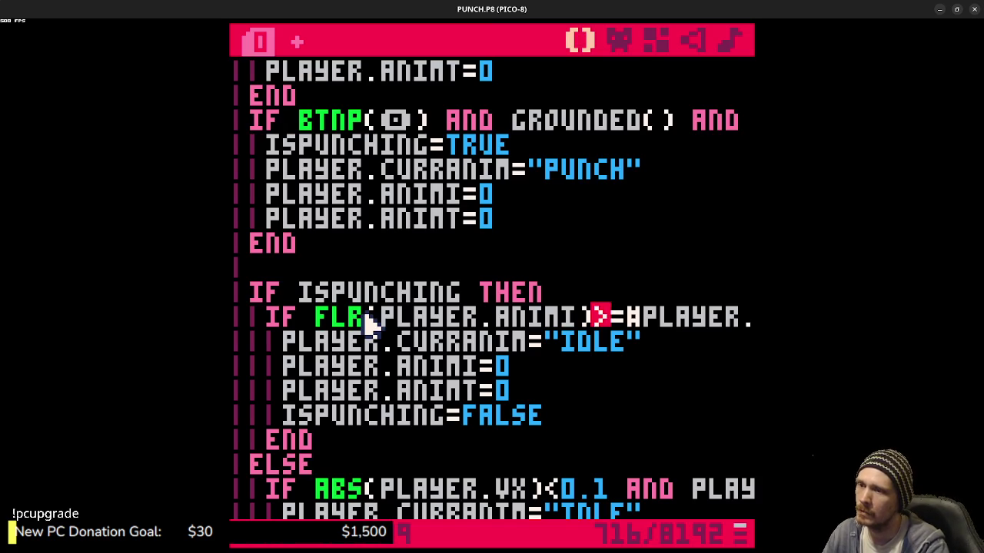
pyautogui.press('BackSpace')
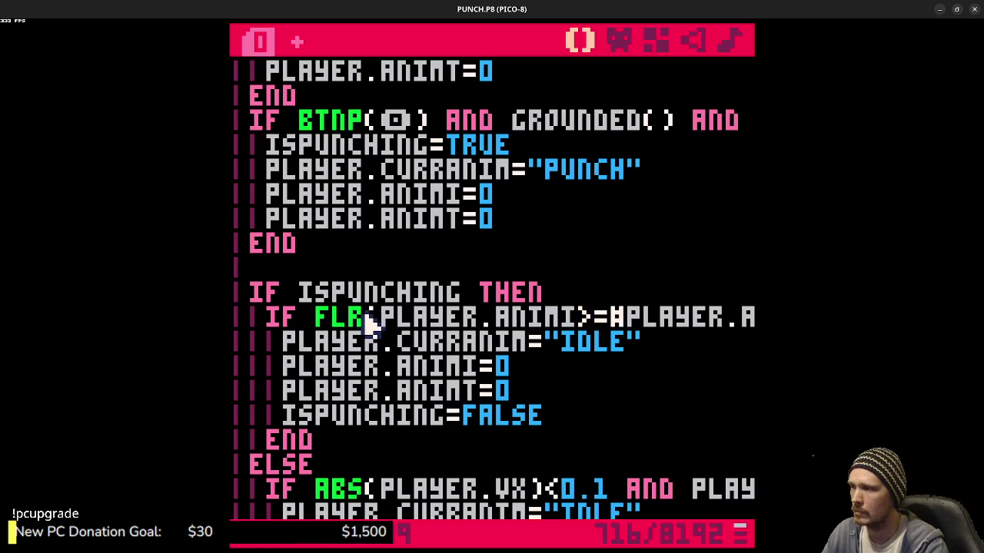
# - Delete the FLR( opening so the check reads IF PLAYER.ANIMI>=#PLAYER.ANIMS… again
pyautogui.click(373, 318)
pyautogui.press('BackSpace')
pyautogui.press('BackSpace')
pyautogui.press('BackSpace')
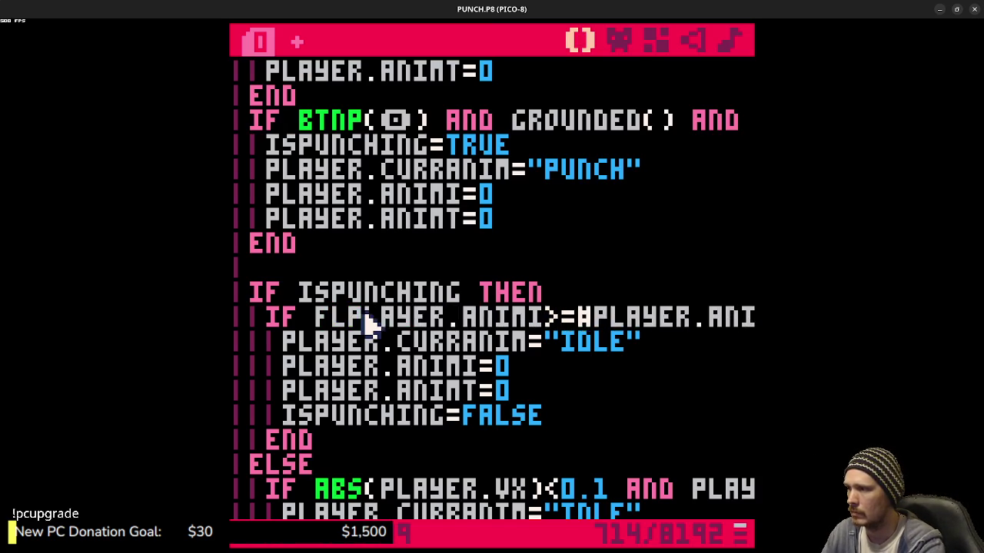
pyautogui.click(549, 318)
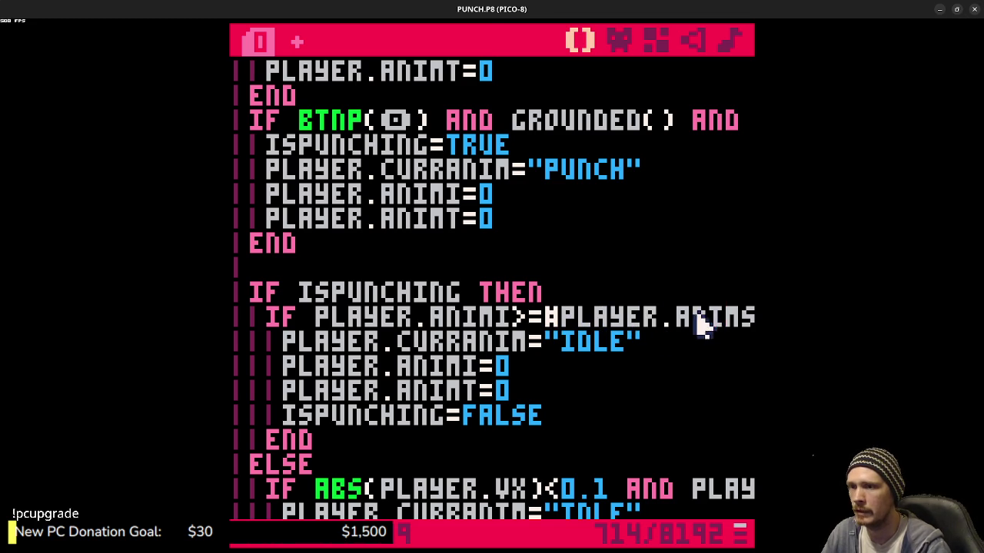
pyautogui.moveTo(691, 318); pyautogui.dragTo(742, 317)
pyautogui.click(629, 338)
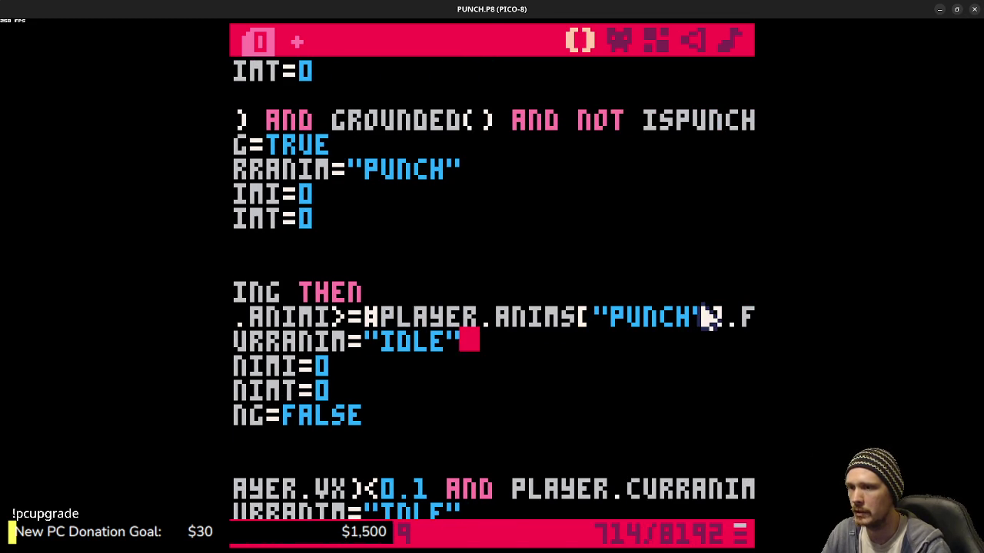
pyautogui.click(724, 316)
# - Scroll into _DRAW and select the current-animation lookup on the delay line
pyautogui.scroll(-2, 653, 319)
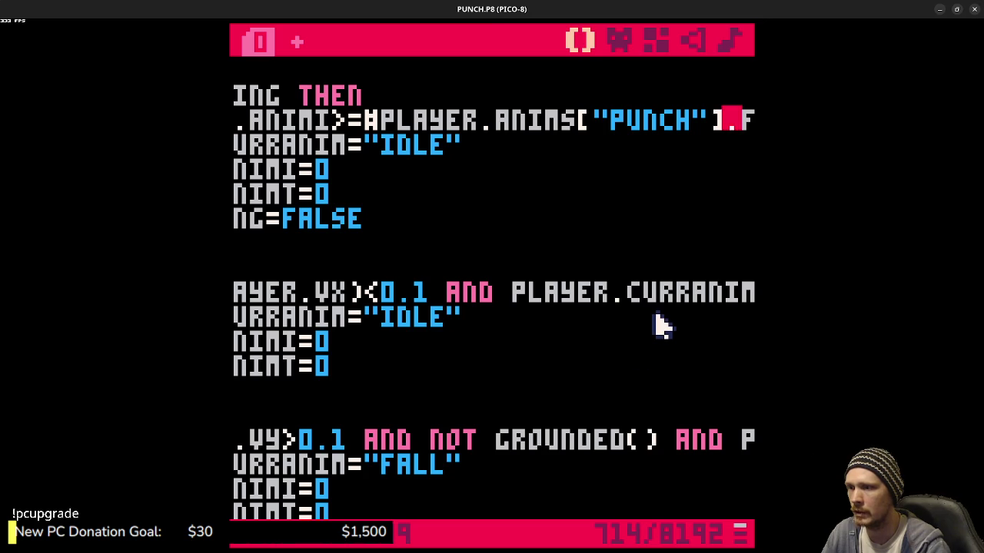
pyautogui.scroll(-5, 566, 439)
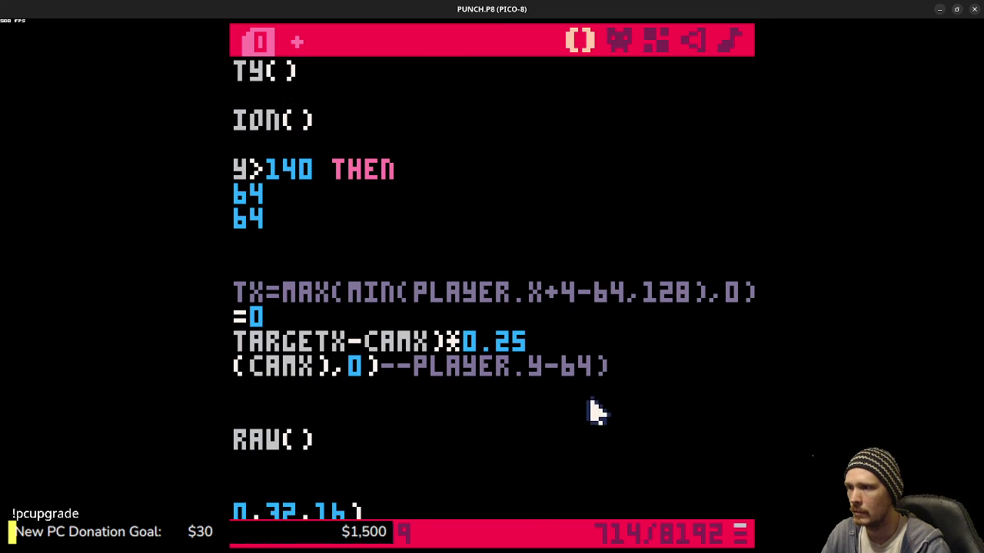
pyautogui.scroll(-3, 470, 369)
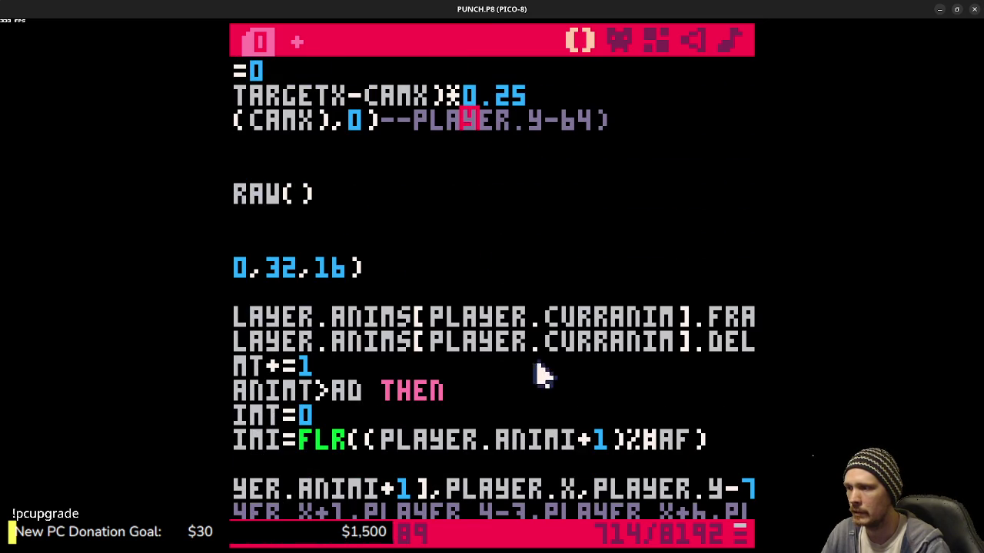
pyautogui.click(596, 338)
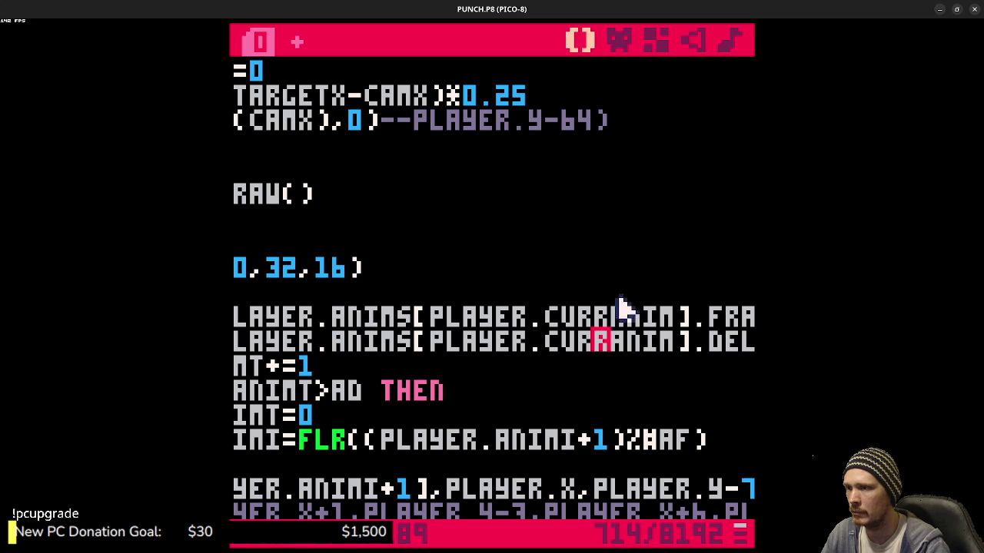
pyautogui.moveTo(701, 345); pyautogui.dragTo(239, 346)
pyautogui.click(510, 351)
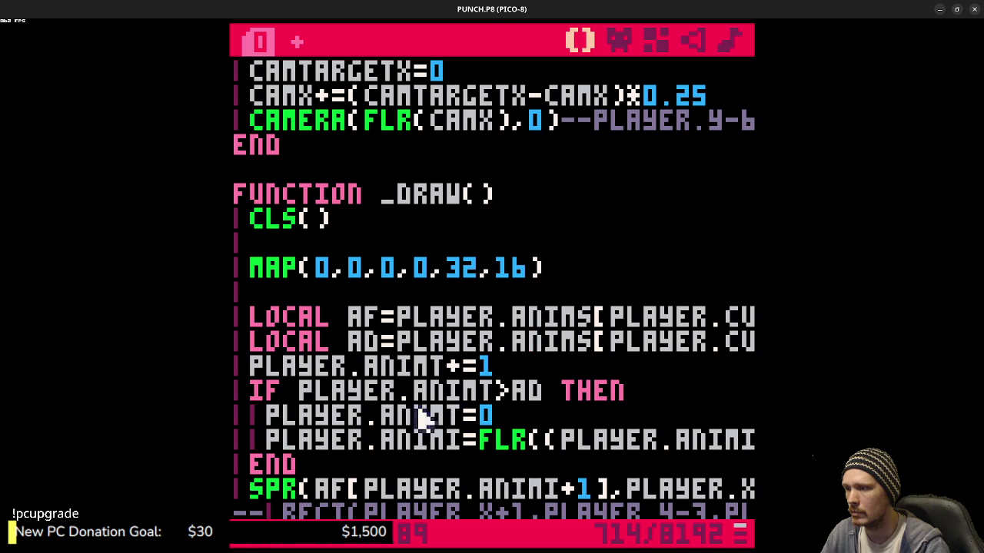
# - Review the _UPDATE animation code, selecting the ISPUNCHING=FALSE reset in the punch block
pyautogui.moveTo(589, 319); pyautogui.dragTo(741, 317)
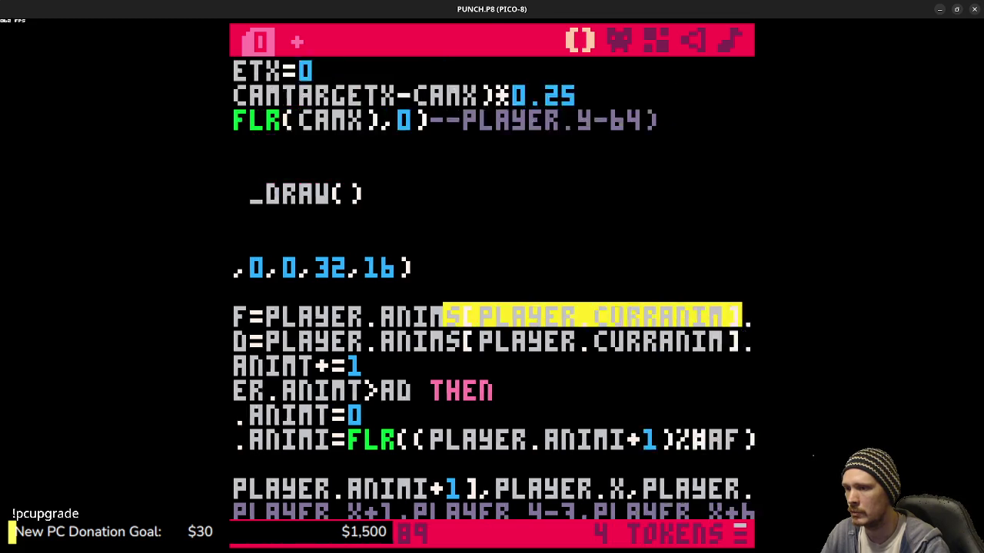
pyautogui.scroll(9, 653, 325)
pyautogui.click(505, 307)
pyautogui.moveTo(584, 296)
pyautogui.mouseDown()
pyautogui.moveTo(238, 270)
pyautogui.moveTo(381, 301)
pyautogui.mouseUp()
pyautogui.scroll(5, 439, 323)
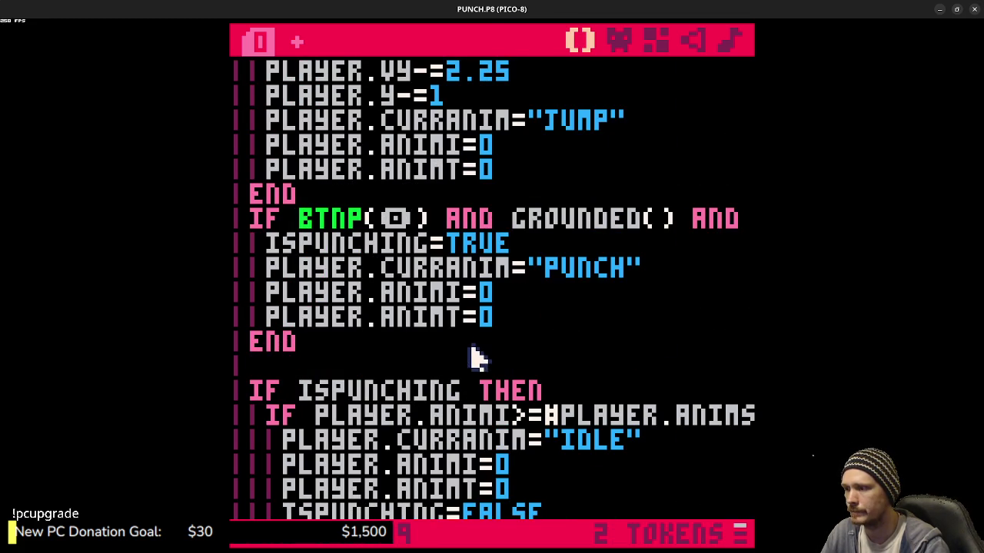
pyautogui.scroll(-2, 473, 350)
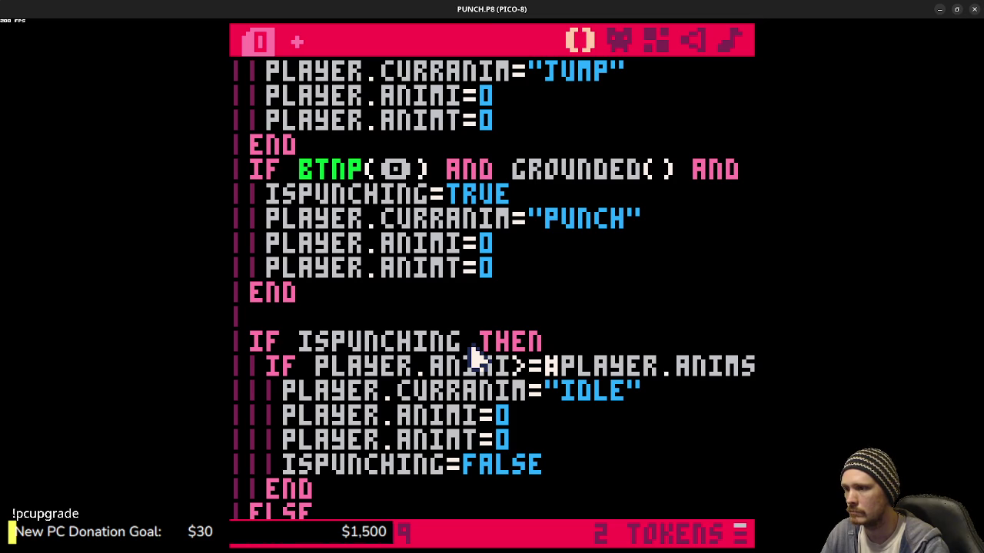
pyautogui.click(547, 464)
pyautogui.moveTo(547, 464); pyautogui.dragTo(395, 472)
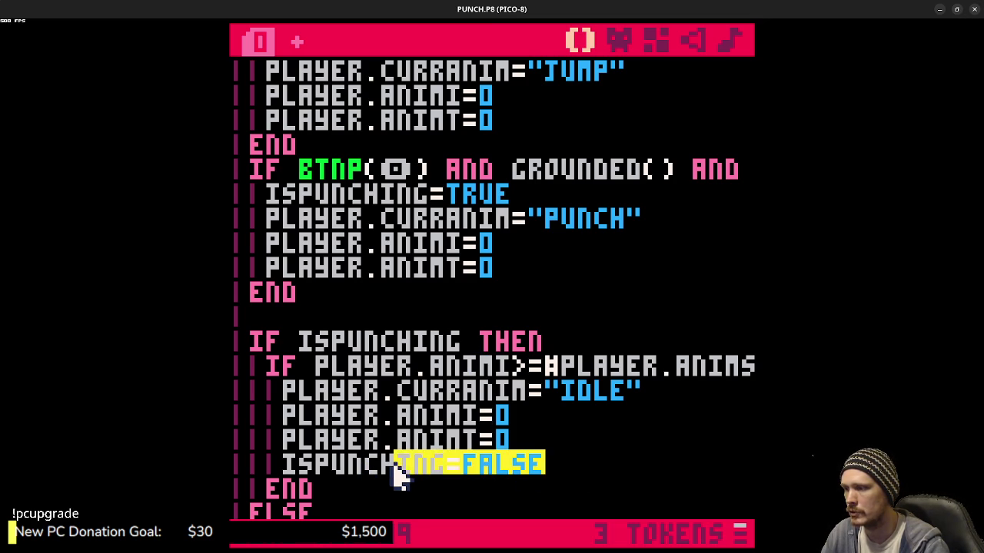
pyautogui.click(395, 472)
pyautogui.scroll(20, 415, 443)
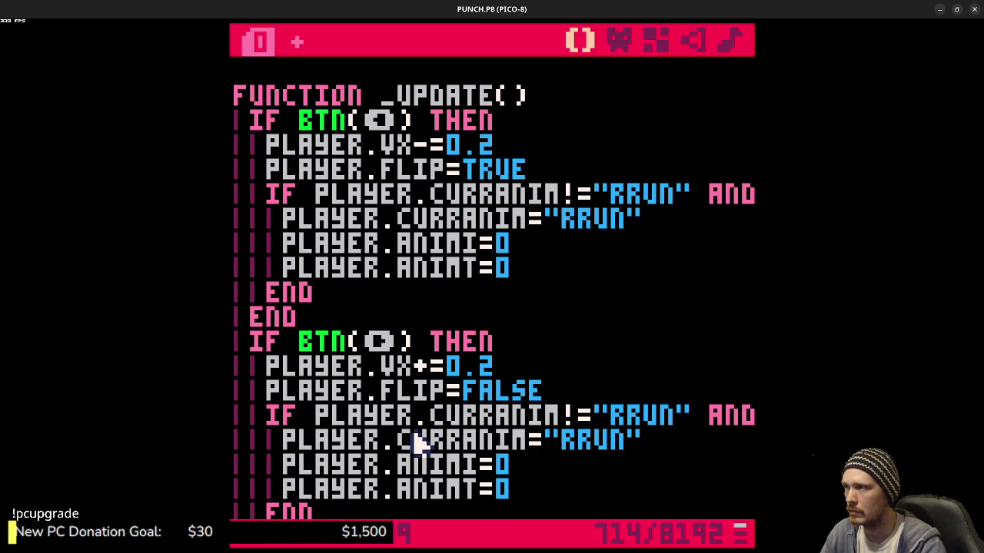
# - Undo twice to strip the rounding from the punch-end condition
pyautogui.scroll(15, 415, 444)
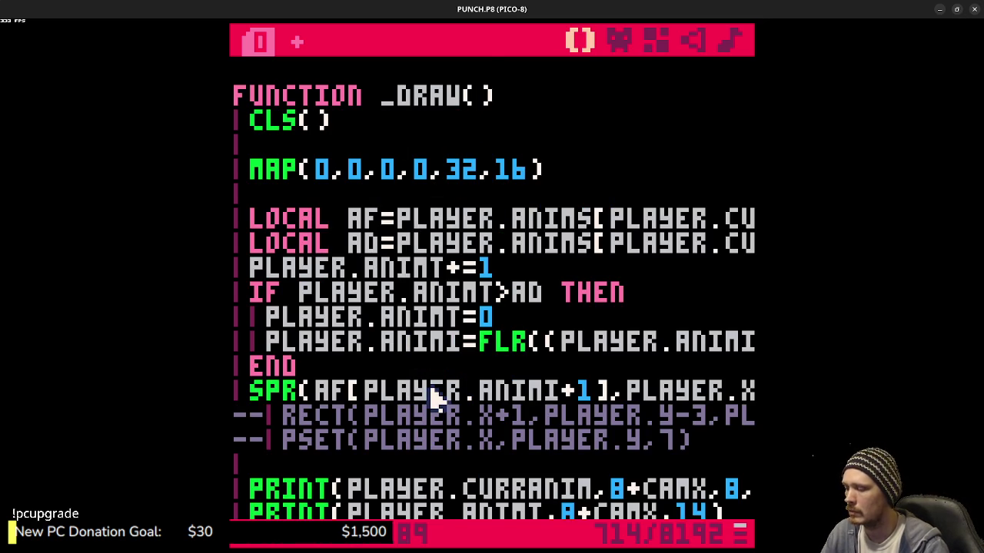
pyautogui.hotkey('ctrl', 'z')
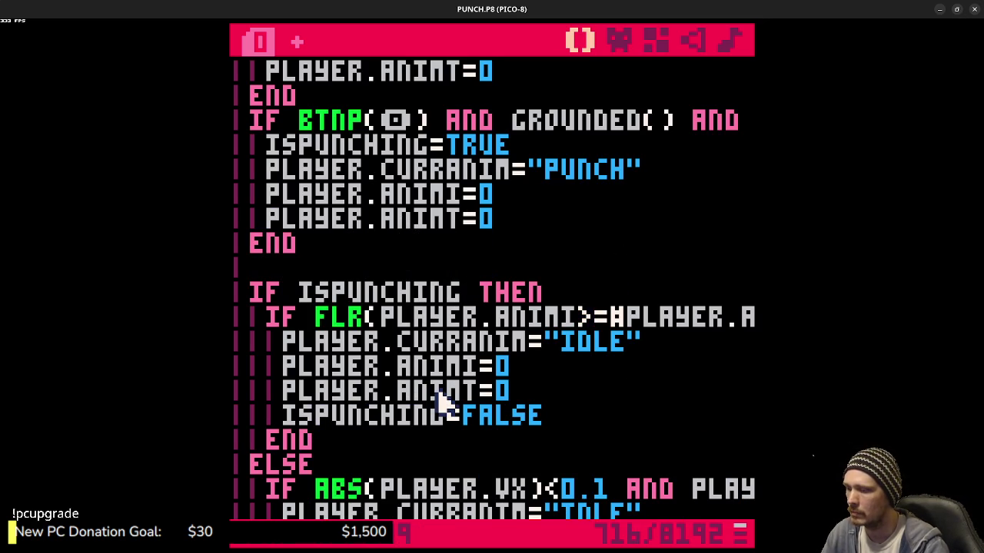
pyautogui.hotkey('ctrl', 'z')
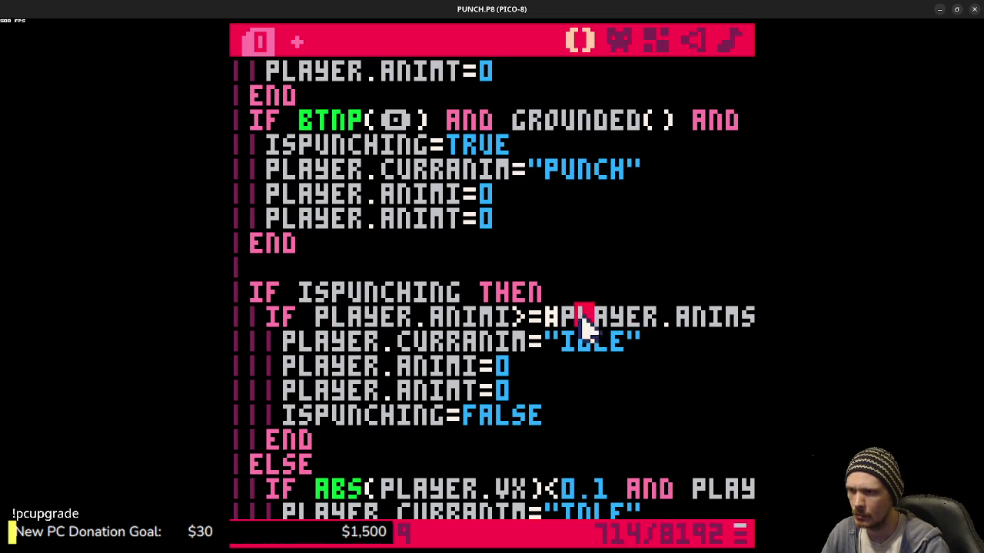
# - Select and review the #PLAYER.ANIMS["PUNCH"].FRAMES expression and the surrounding punch block
pyautogui.moveTo(572, 316); pyautogui.dragTo(768, 317)
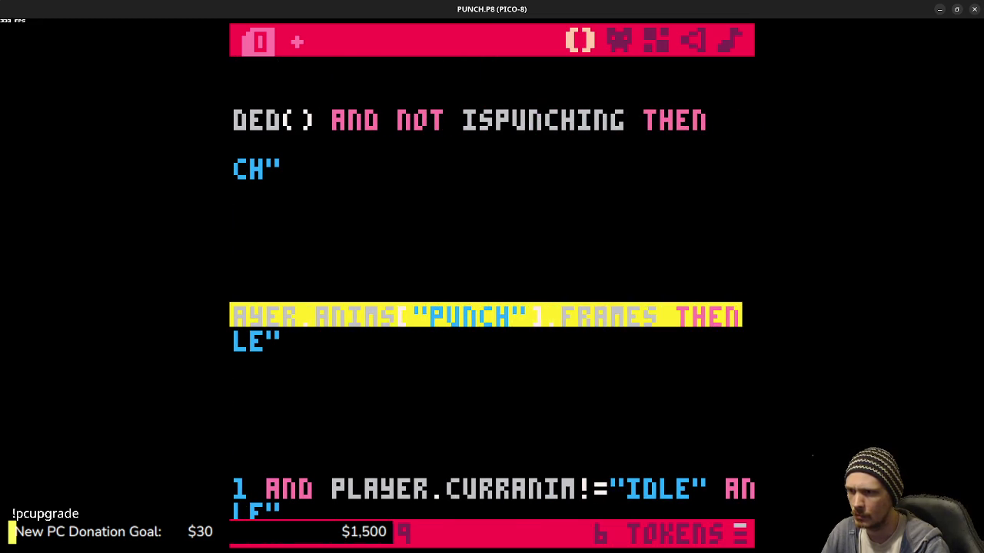
pyautogui.click(705, 323)
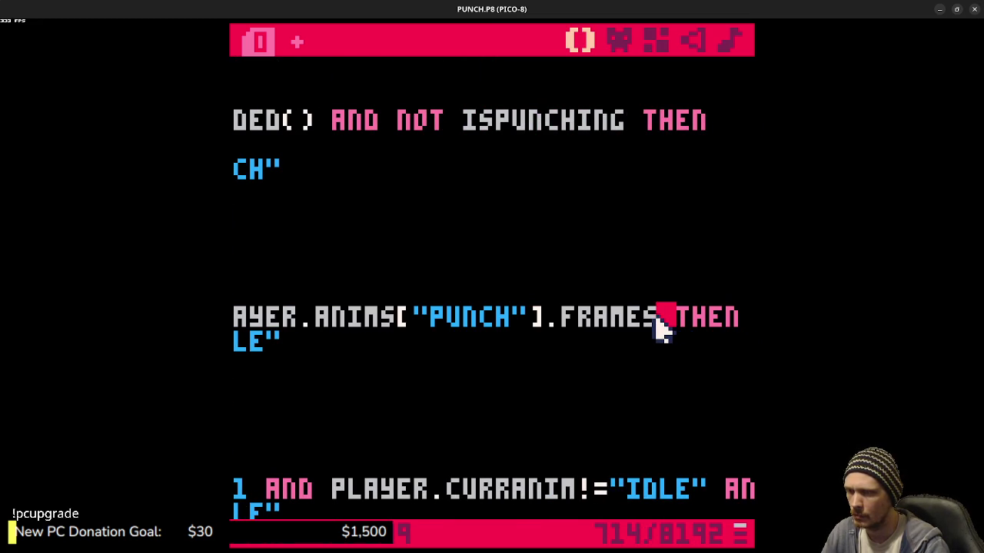
pyautogui.moveTo(660, 326)
pyautogui.mouseDown()
pyautogui.moveTo(379, 341)
pyautogui.moveTo(232, 331)
pyautogui.moveTo(287, 315)
pyautogui.mouseUp()
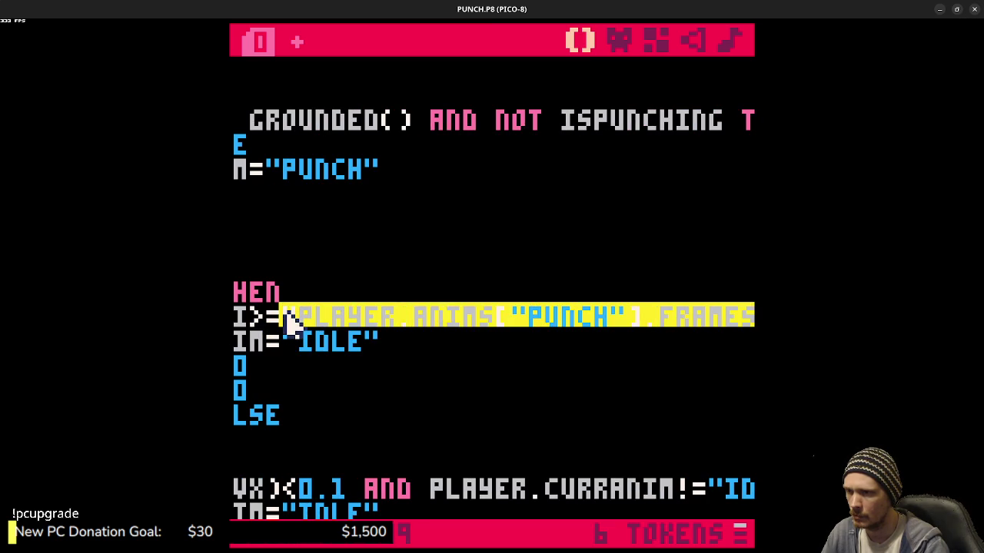
pyautogui.moveTo(287, 322); pyautogui.dragTo(248, 336)
pyautogui.click(248, 336)
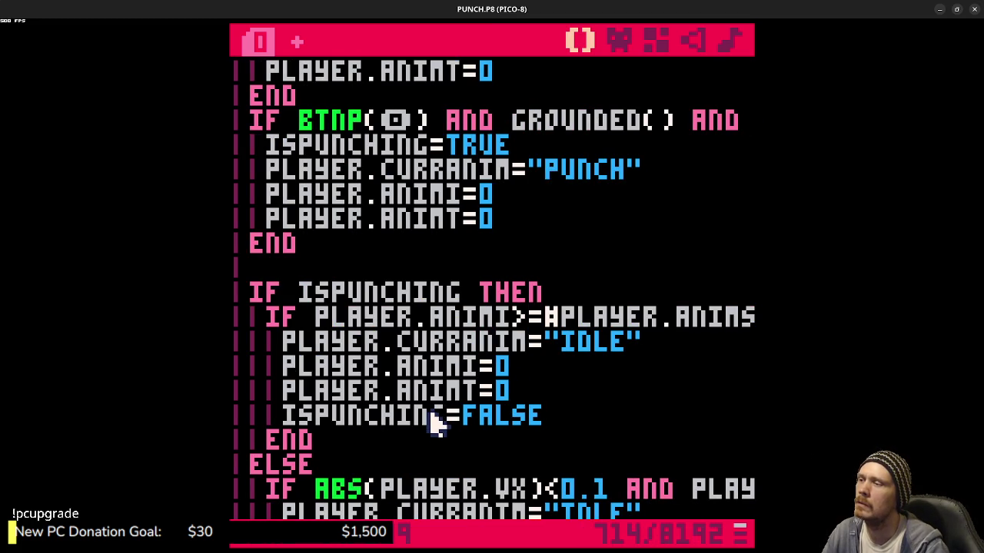
pyautogui.scroll(12, 418, 325)
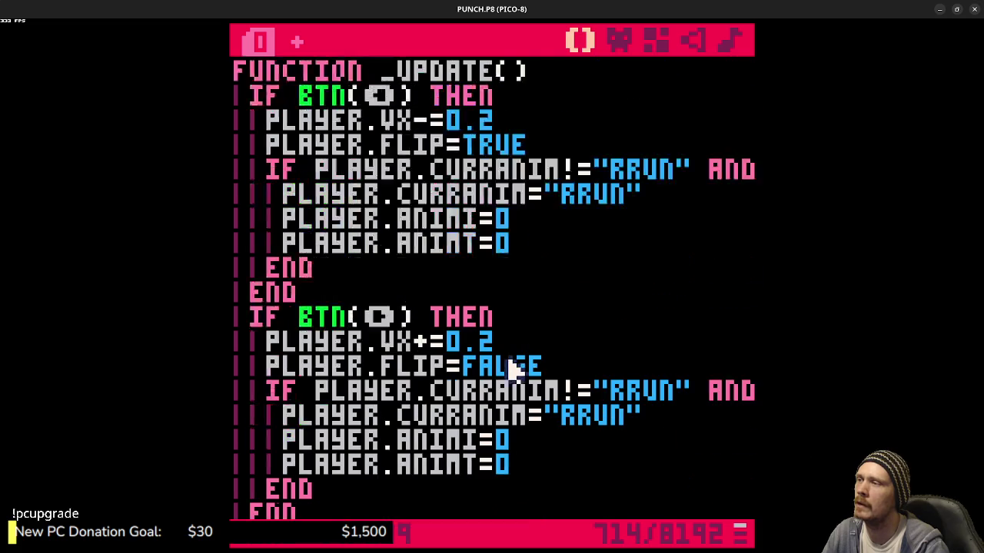
pyautogui.scroll(-10, 566, 402)
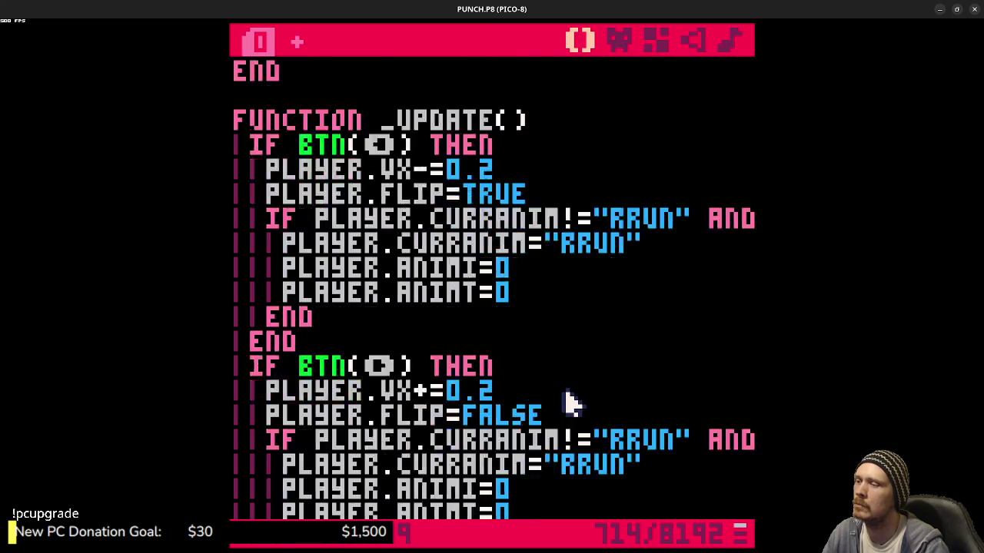
pyautogui.scroll(-2, 575, 407)
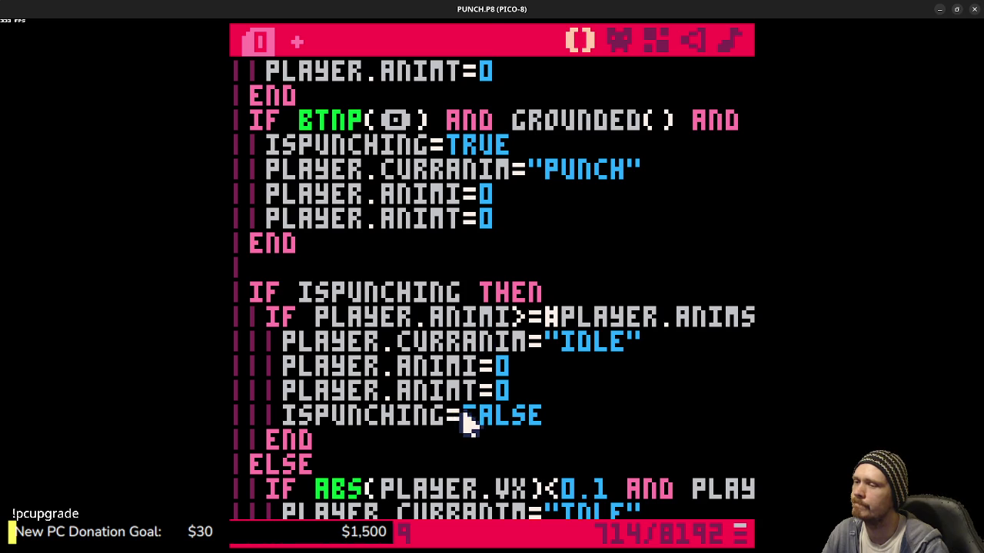
# - Select just the #PLAYER.ANIMS["PUNCH"].FRAMES expression on the condition line
pyautogui.click(549, 317)
pyautogui.hotkey('shift', 'Home')
pyautogui.hotkey('shift', 'End')
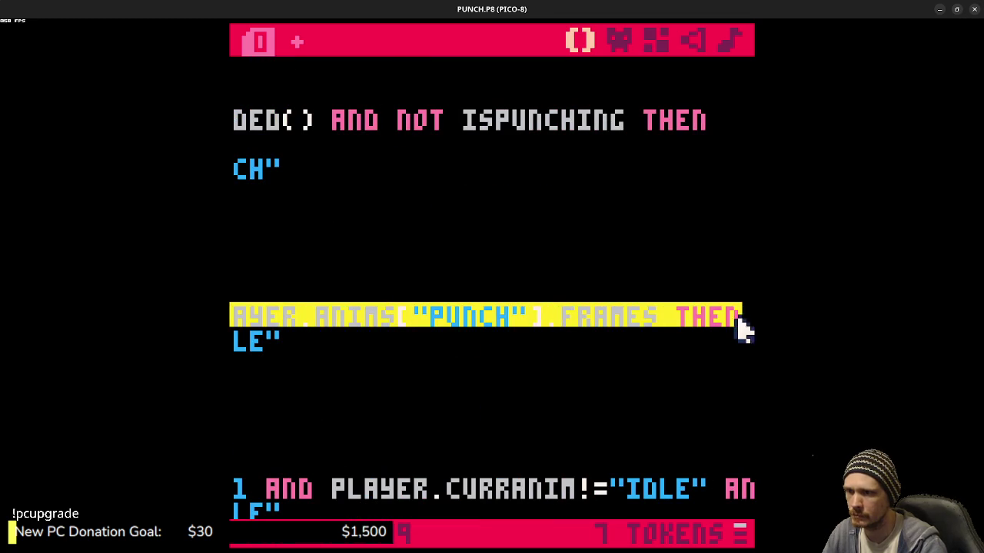
pyautogui.moveTo(741, 329); pyautogui.dragTo(664, 331)
pyautogui.scroll(-3, 461, 398)
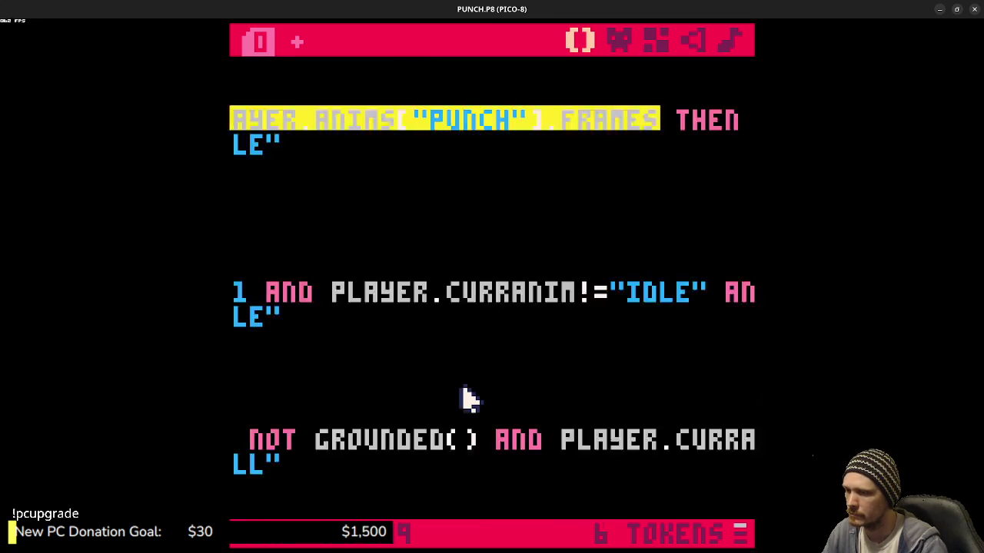
pyautogui.click(500, 497)
# - Add an indented line before END in _DRAW starting PRINT(#PLAYER.ANIMS["PUNCH"].FRAMES,
pyautogui.click(538, 438)
pyautogui.scroll(-1, 507, 439)
pyautogui.scroll(-14, 507, 439)
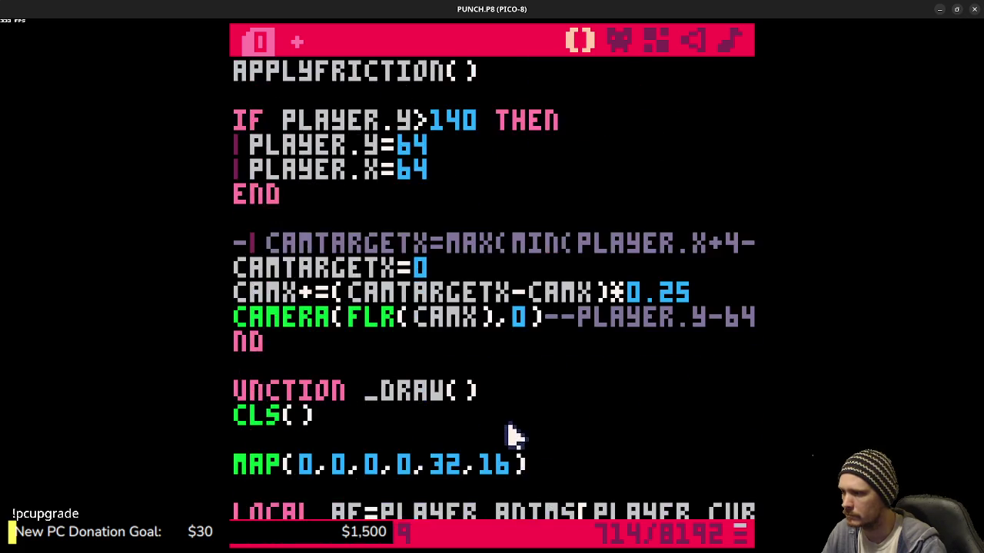
pyautogui.scroll(2, 522, 388)
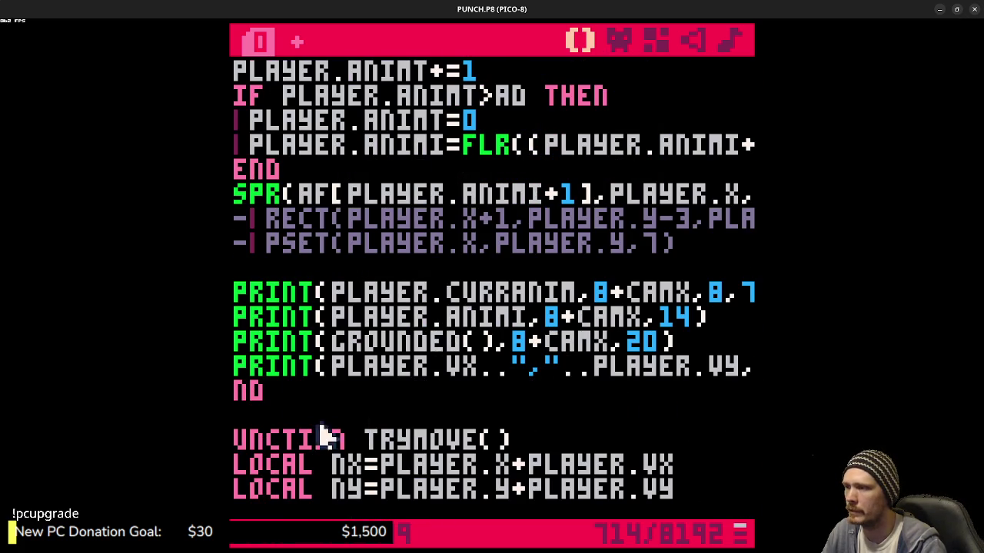
pyautogui.click(305, 387)
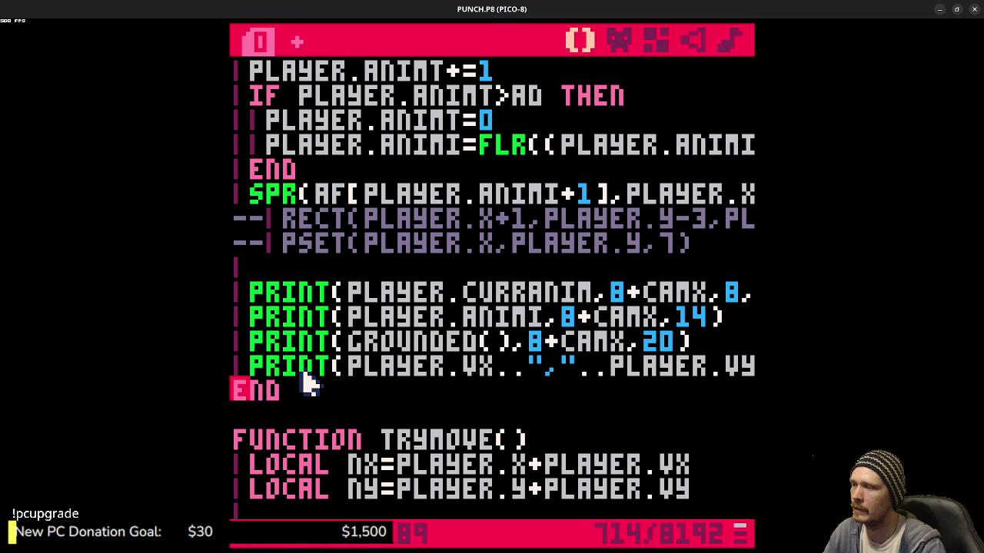
pyautogui.press('Return')
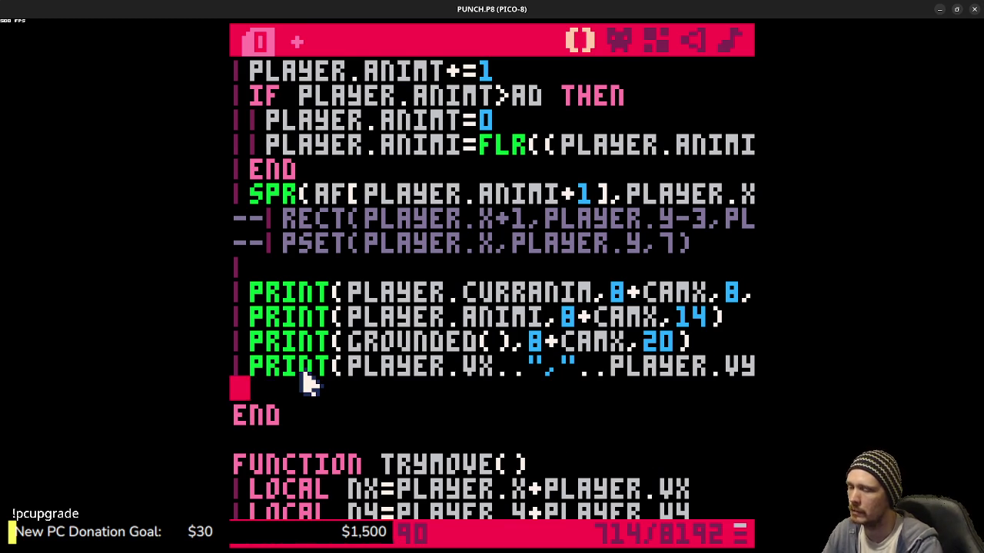
pyautogui.press('Tab')
pyautogui.write('#PLAYER.ANIMS["PUNCH"].FRAMES')
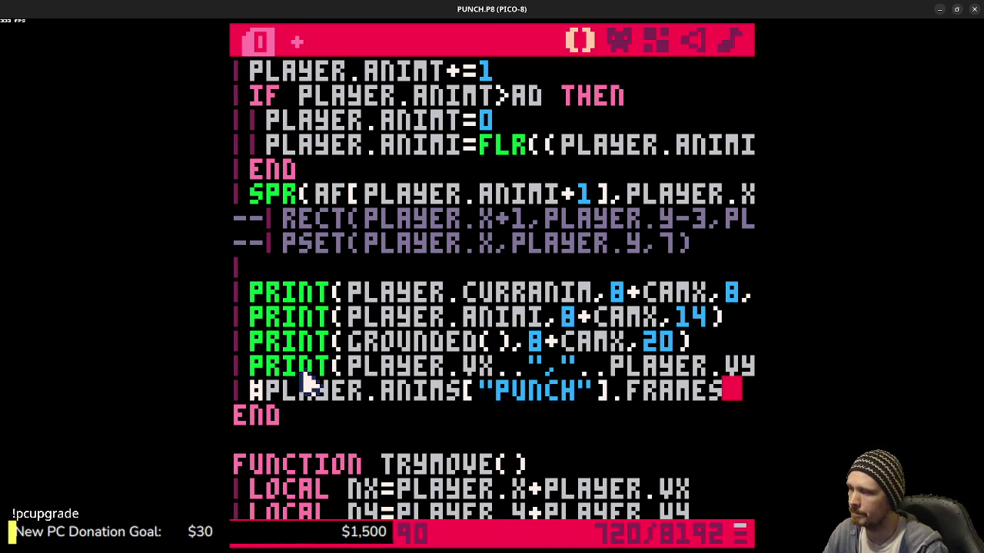
pyautogui.hotkey('ctrl', 'z')
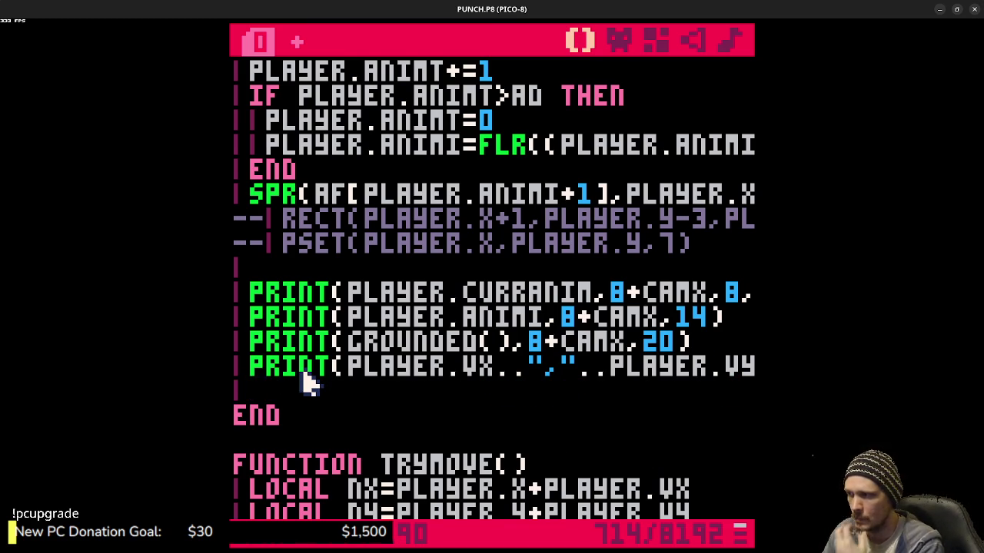
pyautogui.write('PRINT(')
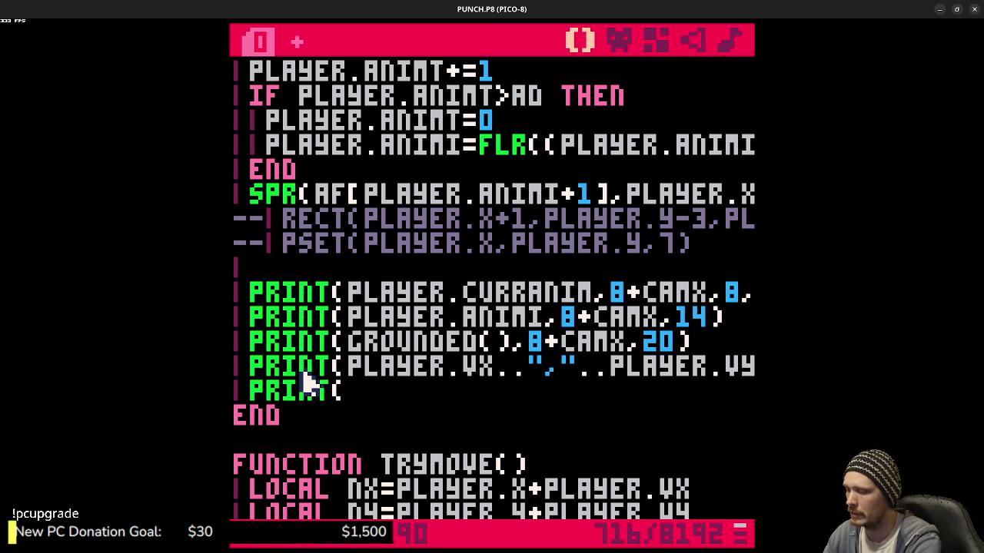
pyautogui.hotkey('ctrl', 'v')
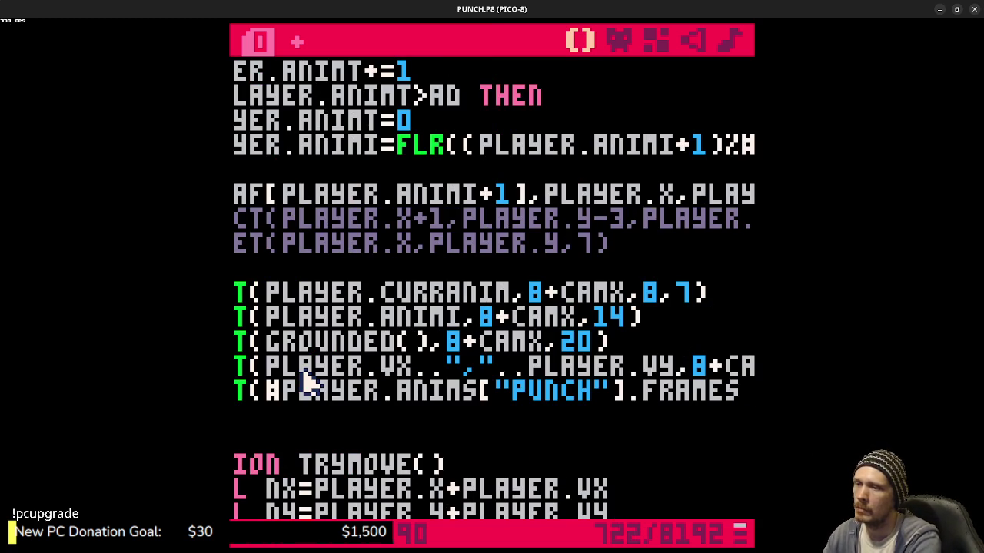
pyautogui.write(',')
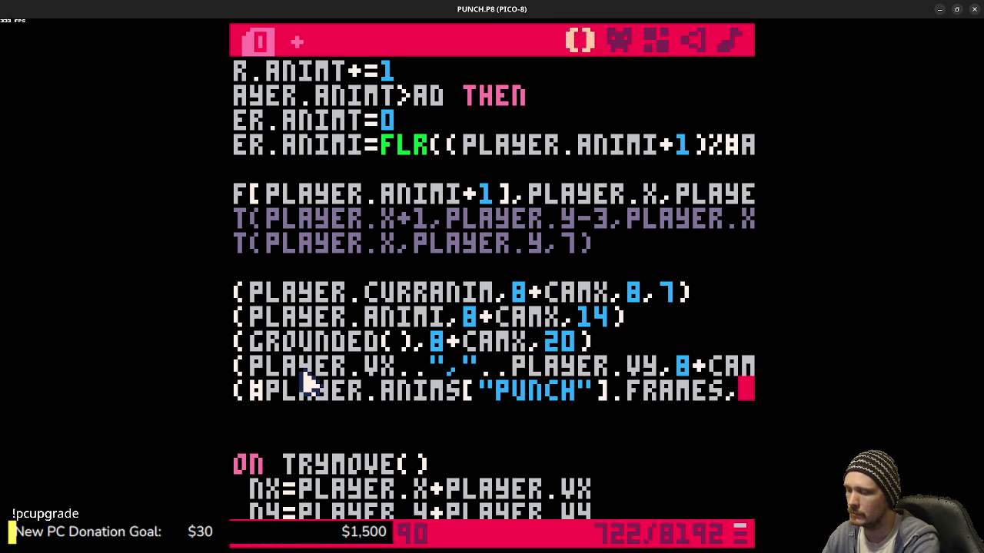
# - Finish the print coordinates as 8,32 and run the cart
pyautogui.write('8,')
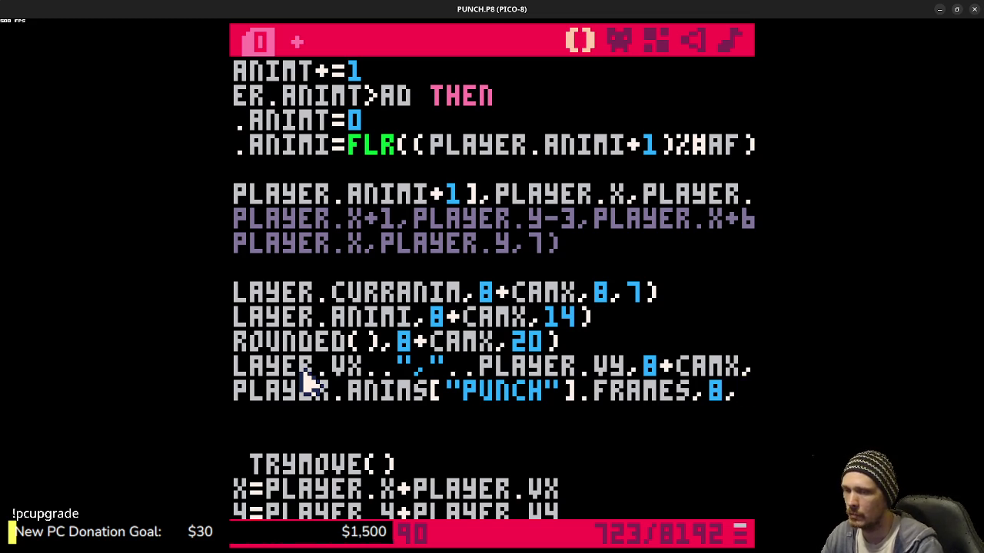
pyautogui.moveTo(544, 367); pyautogui.dragTo(742, 368)
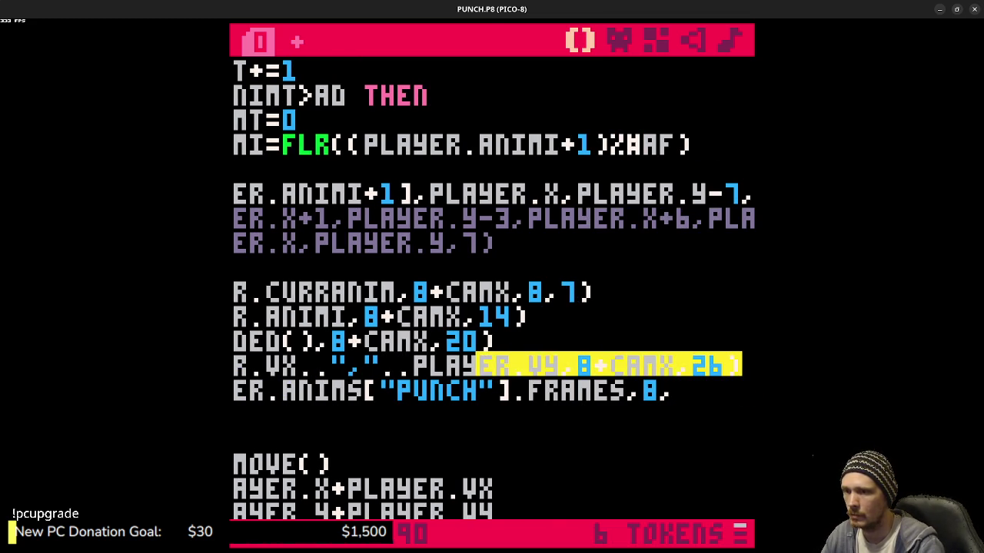
pyautogui.click(659, 395)
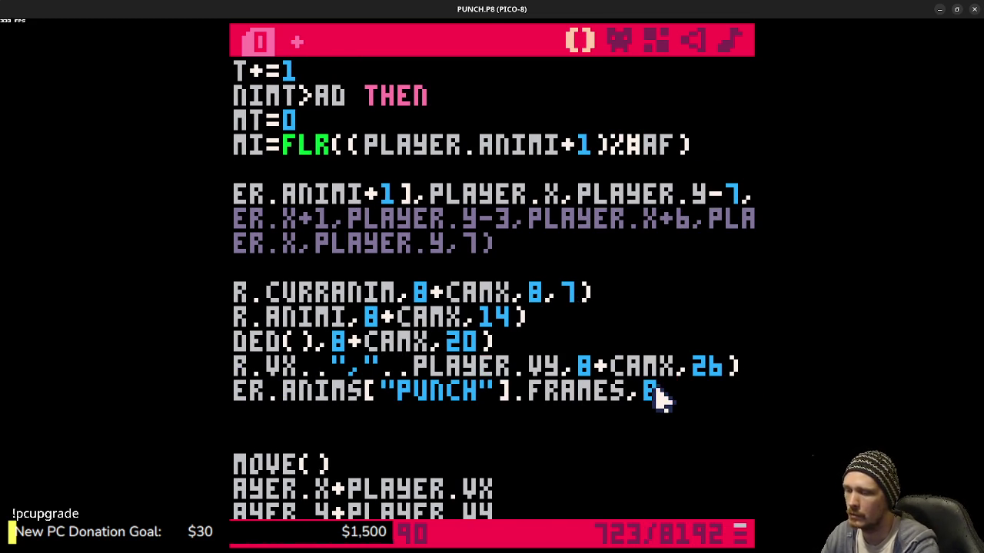
pyautogui.press('BackSpace')
pyautogui.write('32,')
pyautogui.press('Right')
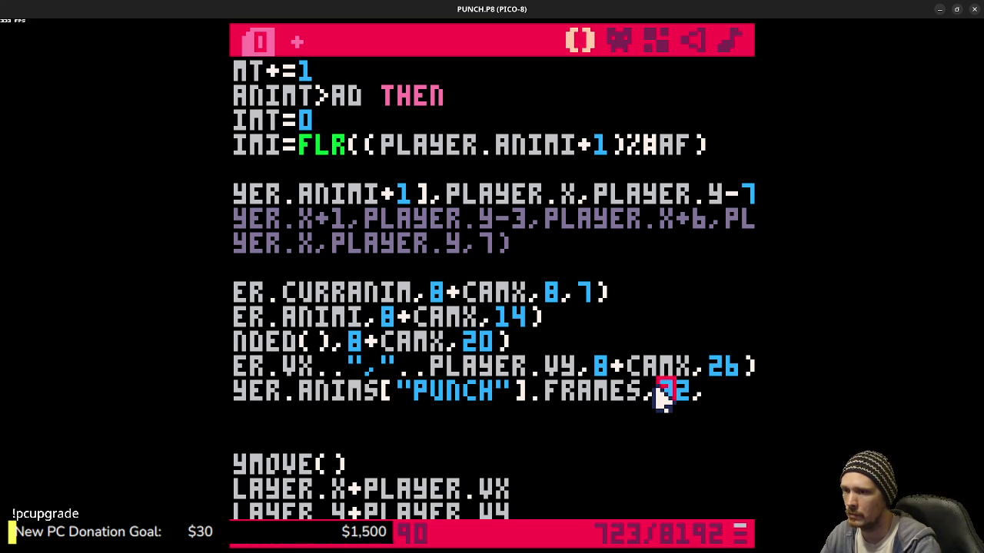
pyautogui.write(',32)')
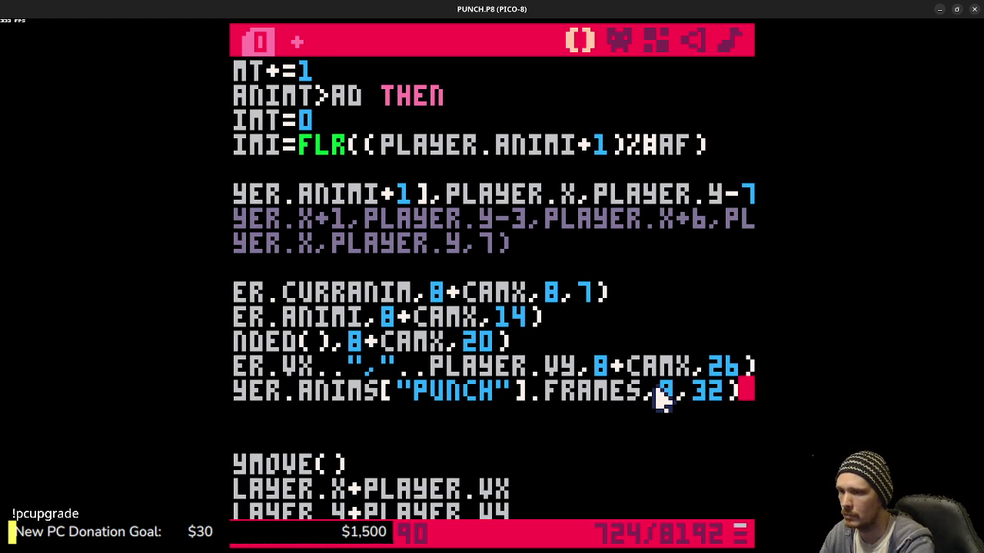
pyautogui.hotkey('ctrl', 'r')
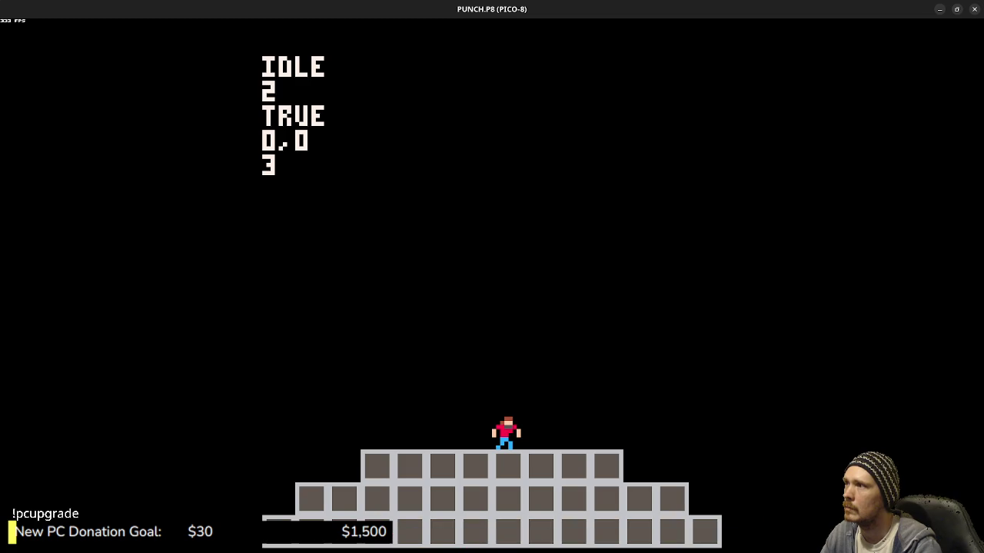
# - Punch, run left and right, jump and punch again, then return to the code editor
pyautogui.press('x')
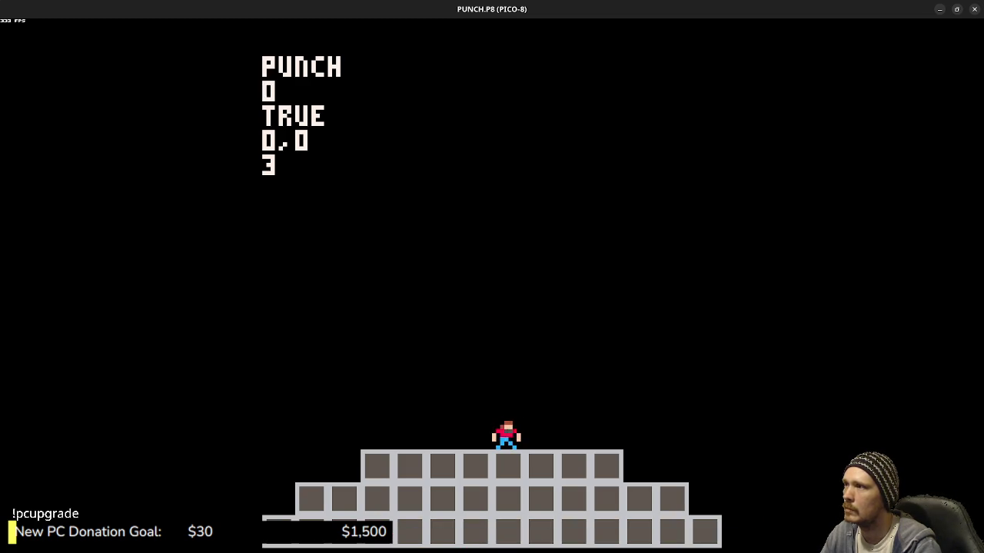
pyautogui.press('Right')
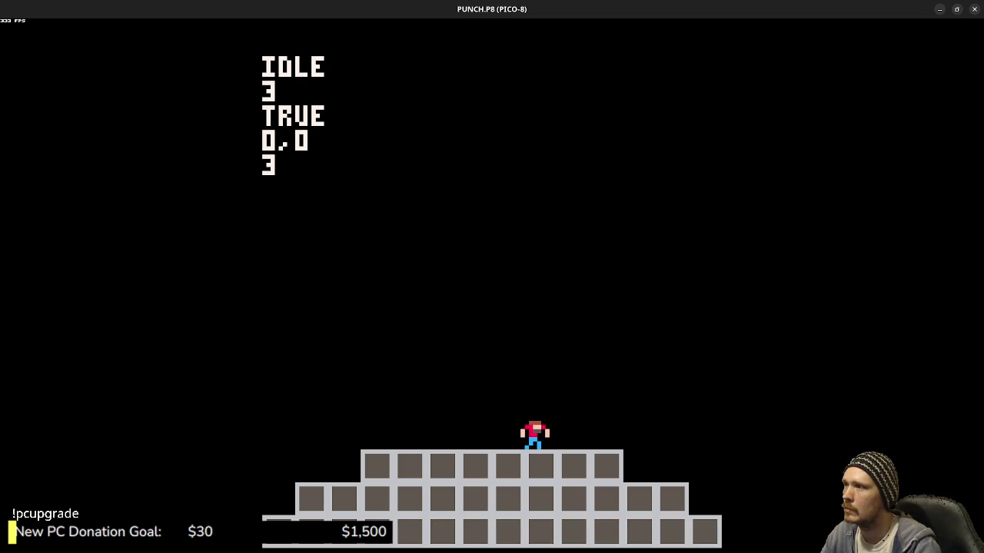
pyautogui.press('Left')
pyautogui.press('Right')
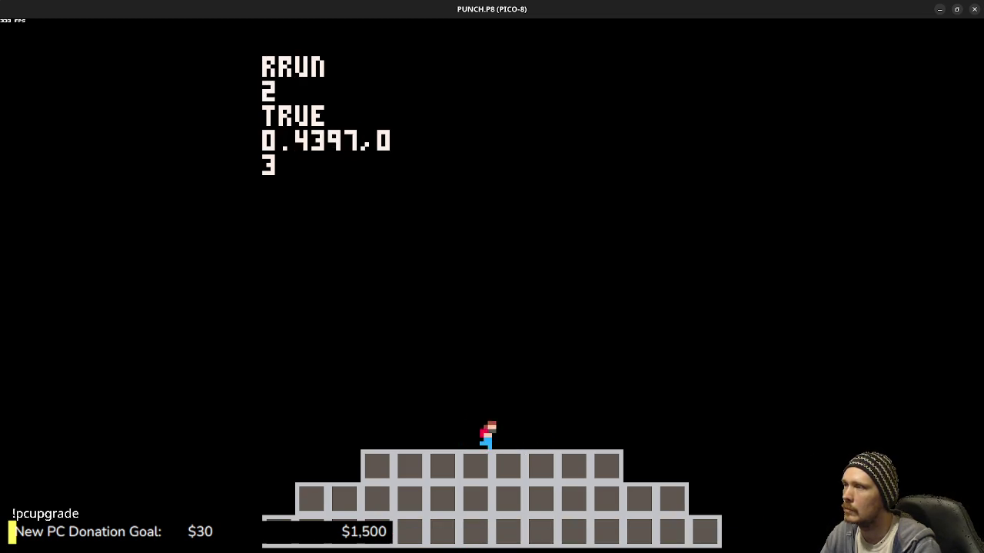
pyautogui.press('Left')
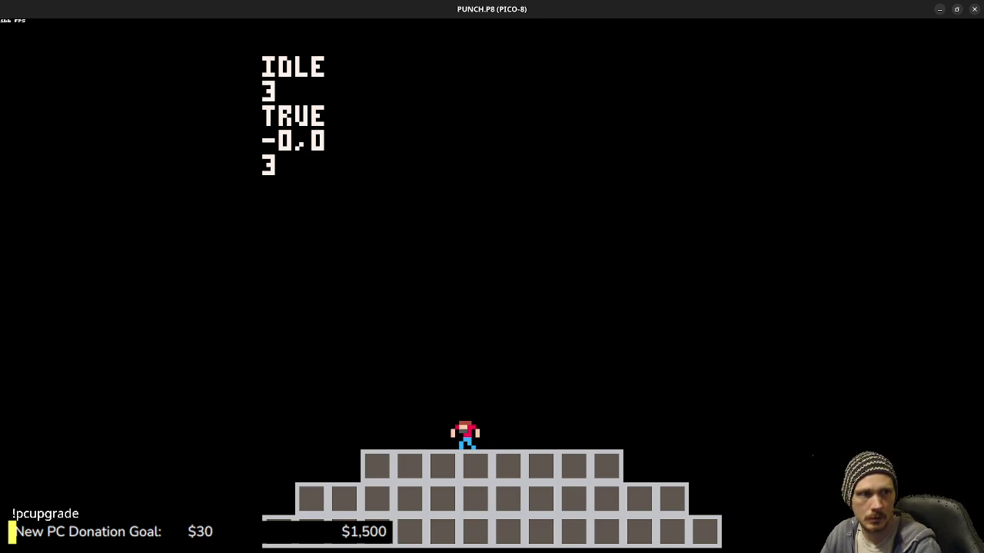
pyautogui.press('z')
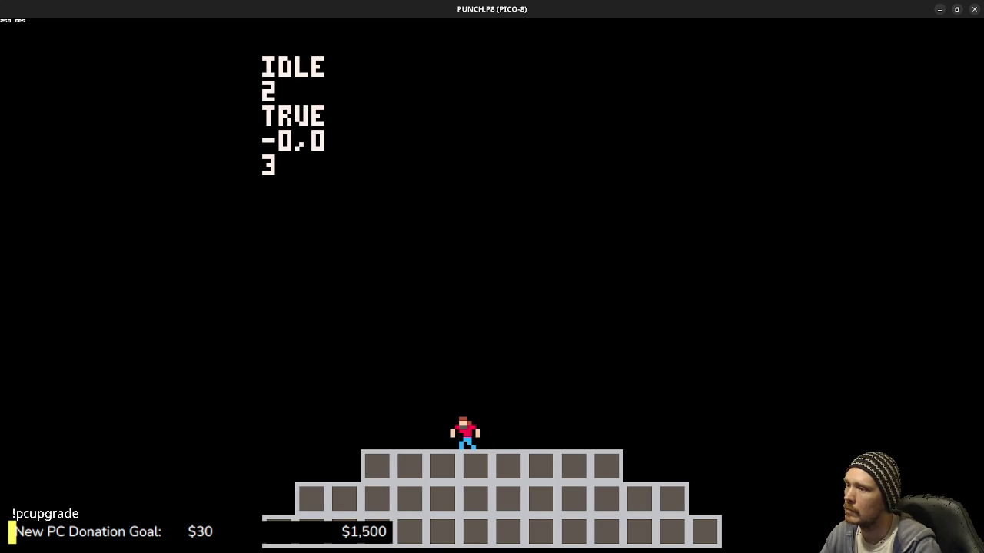
pyautogui.press('x')
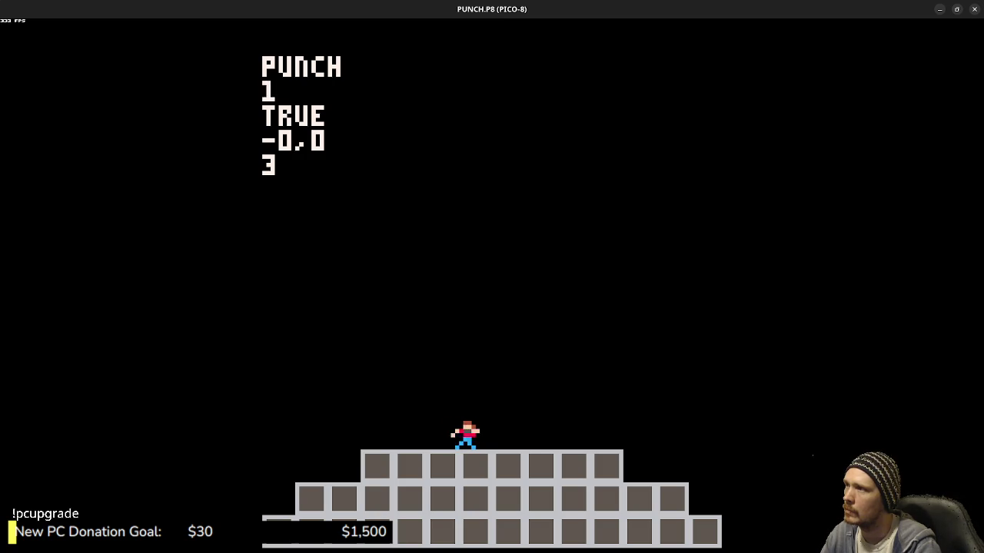
pyautogui.press('Escape')
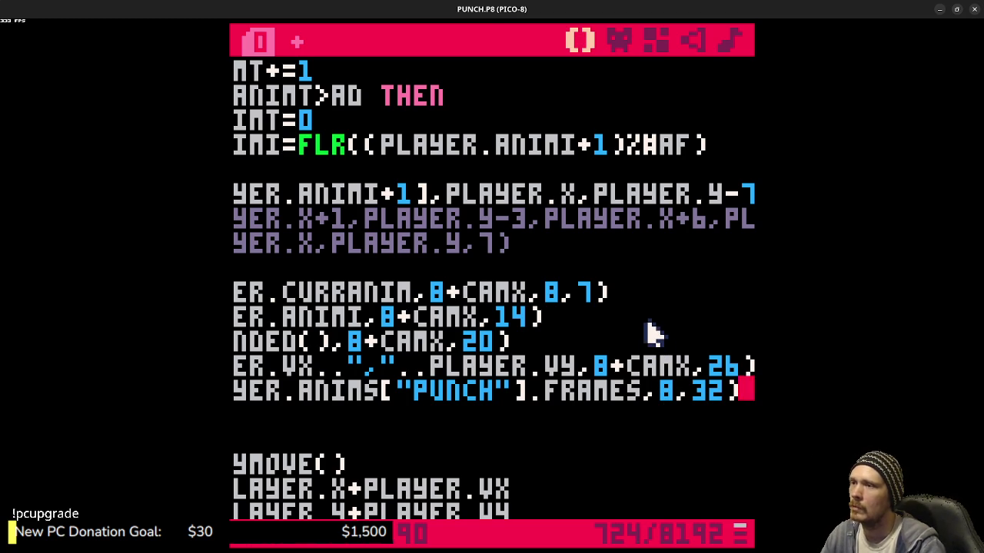
# - Append -1 after .FRAMES in the punch-end check and run the cart
pyautogui.scroll(10, 639, 330)
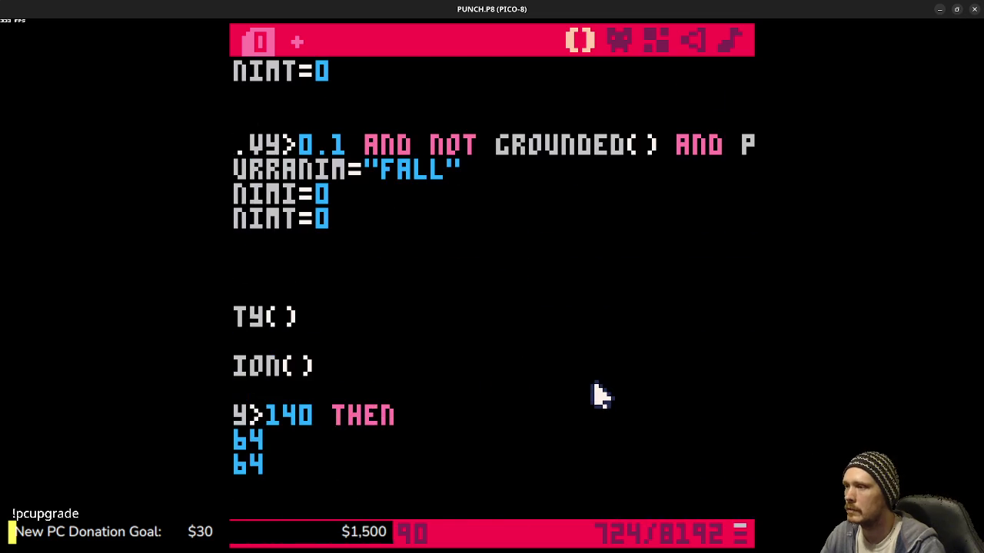
pyautogui.scroll(3, 588, 318)
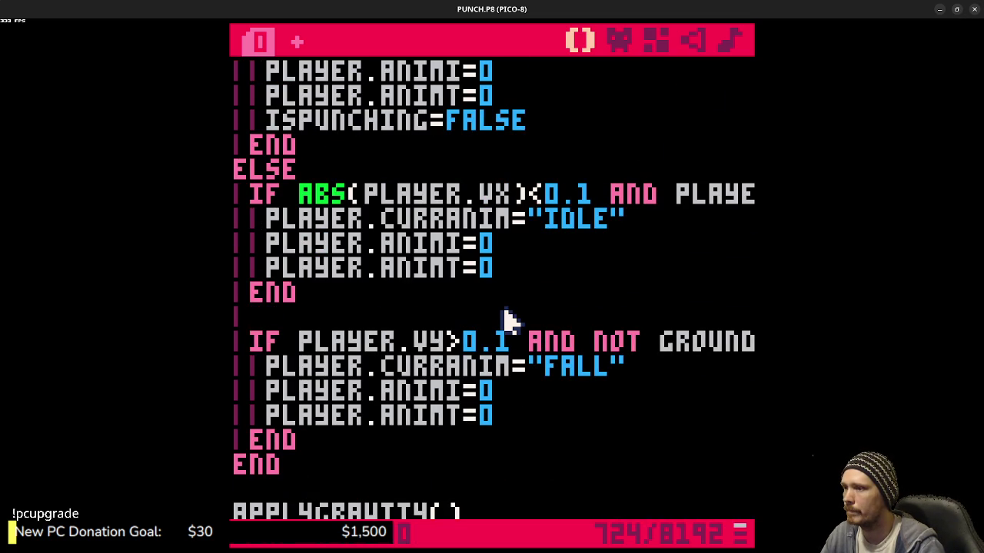
pyautogui.scroll(3, 509, 320)
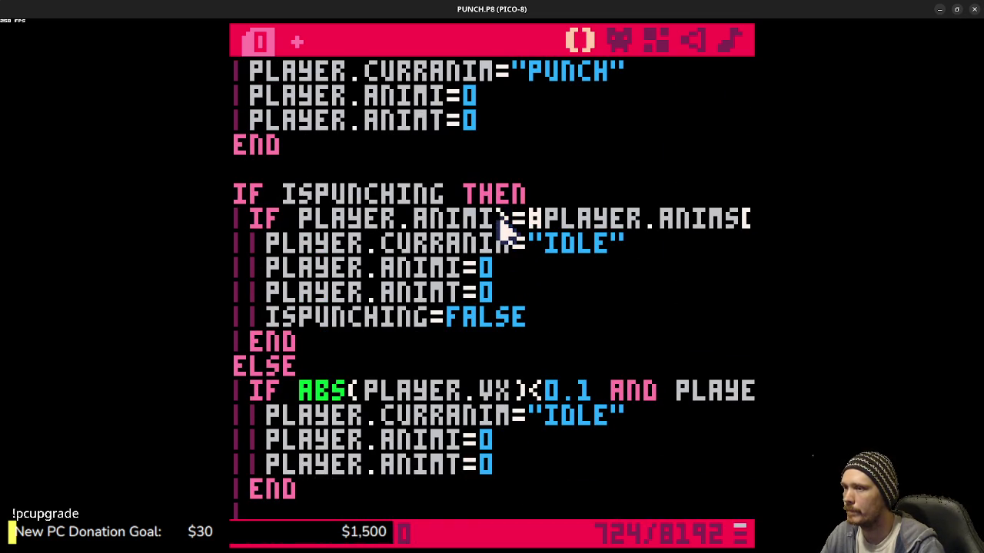
pyautogui.moveTo(652, 223)
pyautogui.mouseDown()
pyautogui.moveTo(747, 222)
pyautogui.moveTo(695, 222)
pyautogui.mouseUp()
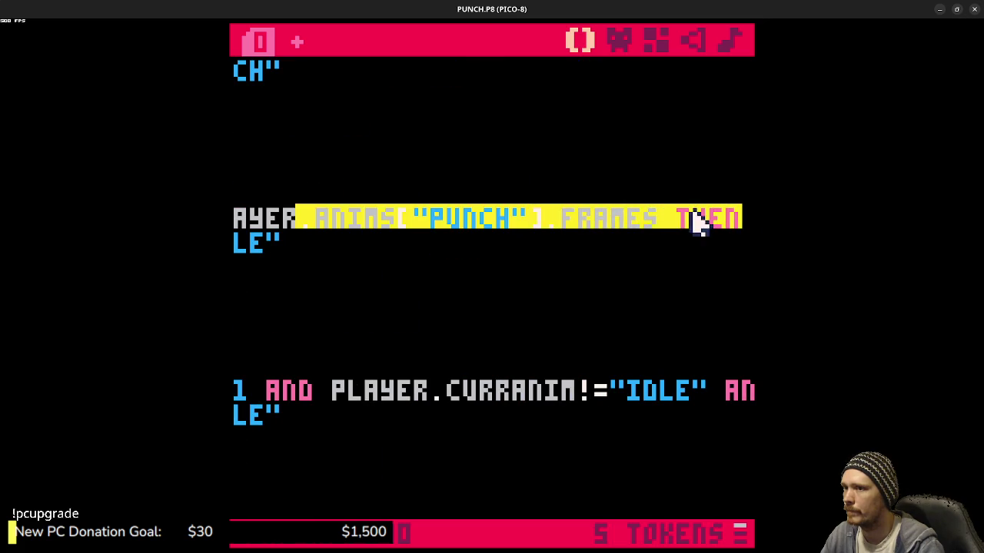
pyautogui.click(668, 220)
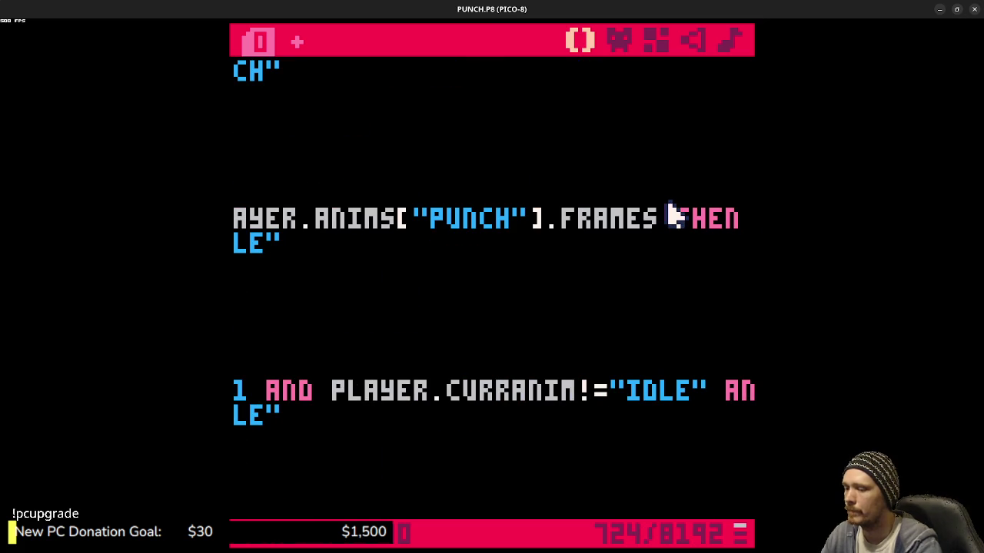
pyautogui.write('-1')
pyautogui.hotkey('ctrl', 'r')
# - Throw four test punches, watch the debug text return to IDLE, then go back to the code
pyautogui.press('x')
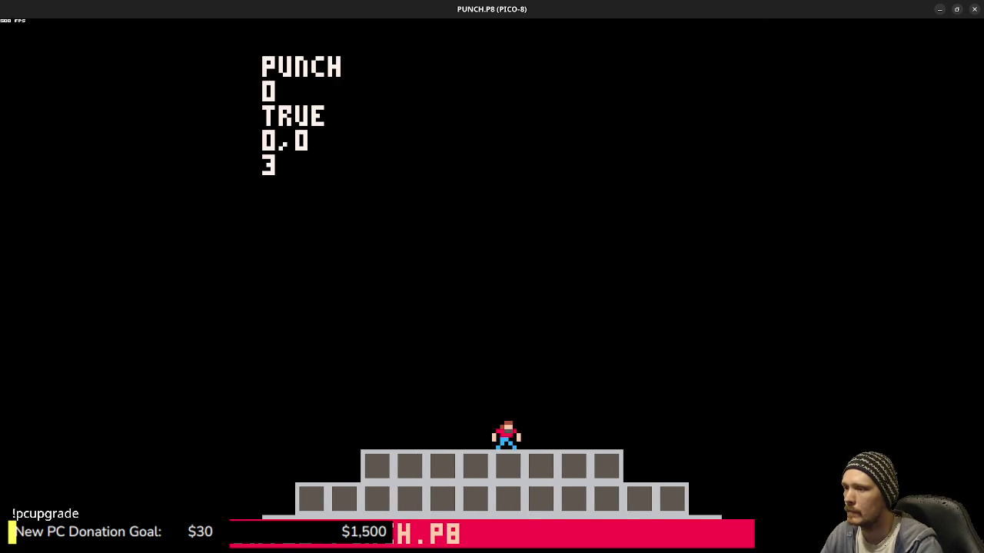
pyautogui.press('x')
pyautogui.press('x')
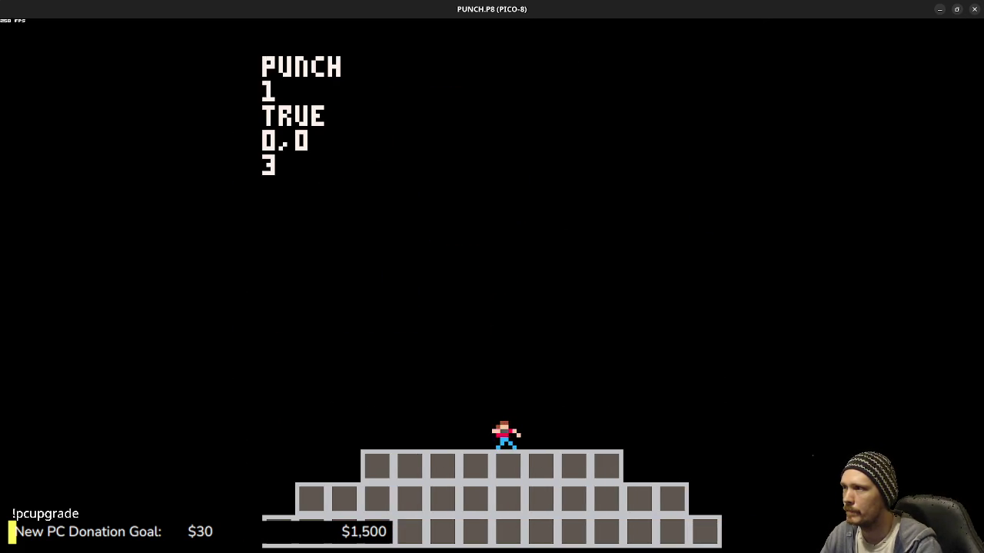
pyautogui.press('x')
pyautogui.press('x')
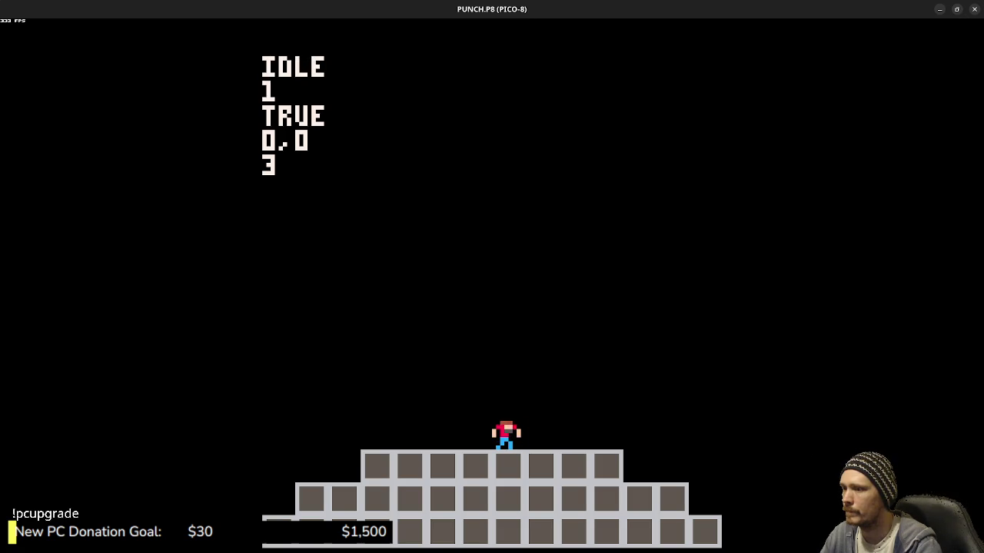
pyautogui.press('x')
pyautogui.press('x')
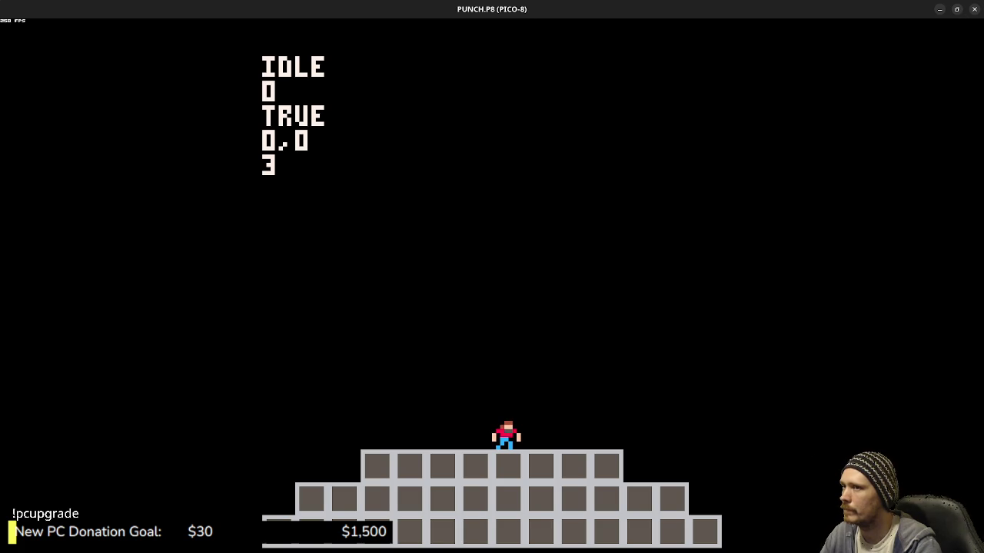
pyautogui.press('Escape')
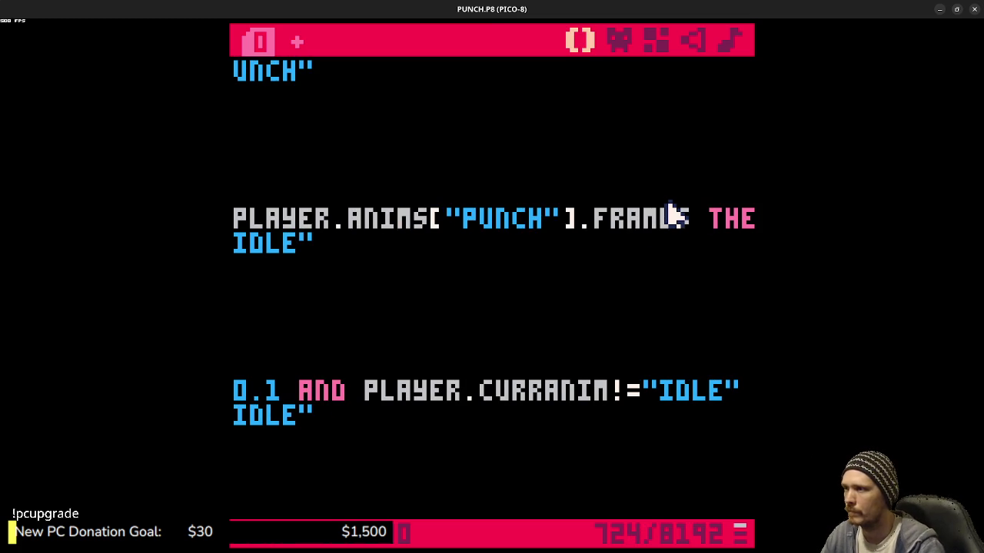
# - Change the punch-end condition to PLAYER.ANIMI+1>=#PLAYER.ANIMS… by replacing -1 with +1
pyautogui.moveTo(510, 223); pyautogui.dragTo(230, 221)
pyautogui.click(365, 219)
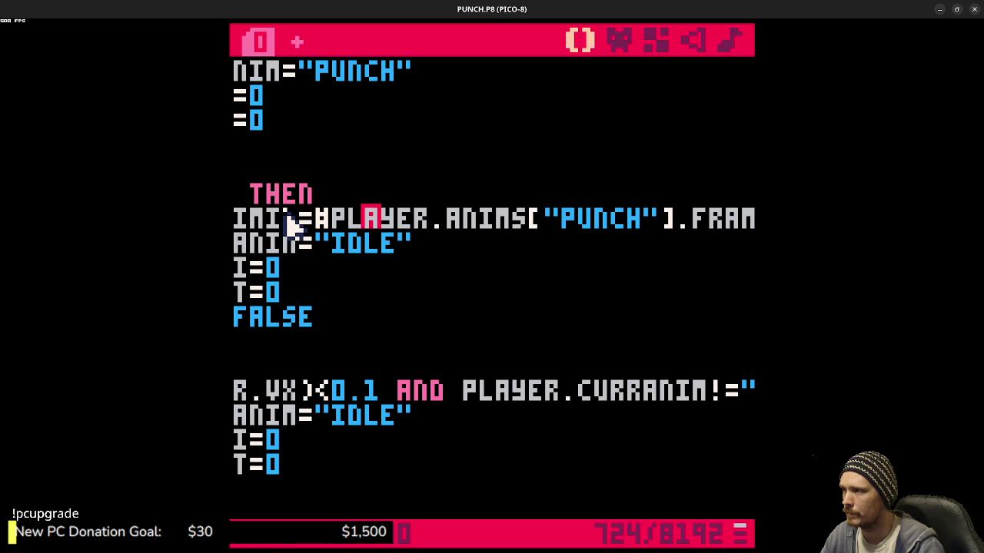
pyautogui.write('+1')
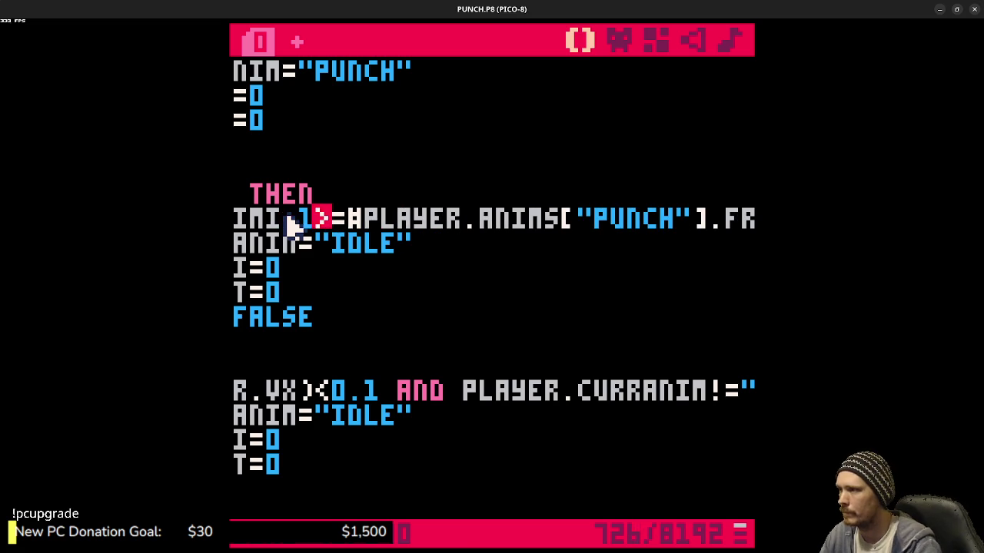
pyautogui.hotkey('shift', 'Home')
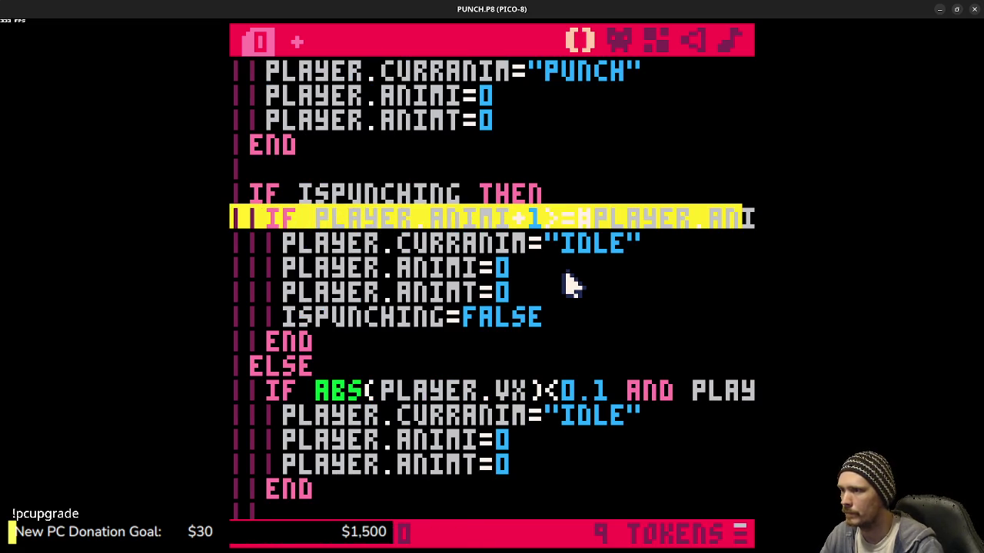
pyautogui.click(566, 274)
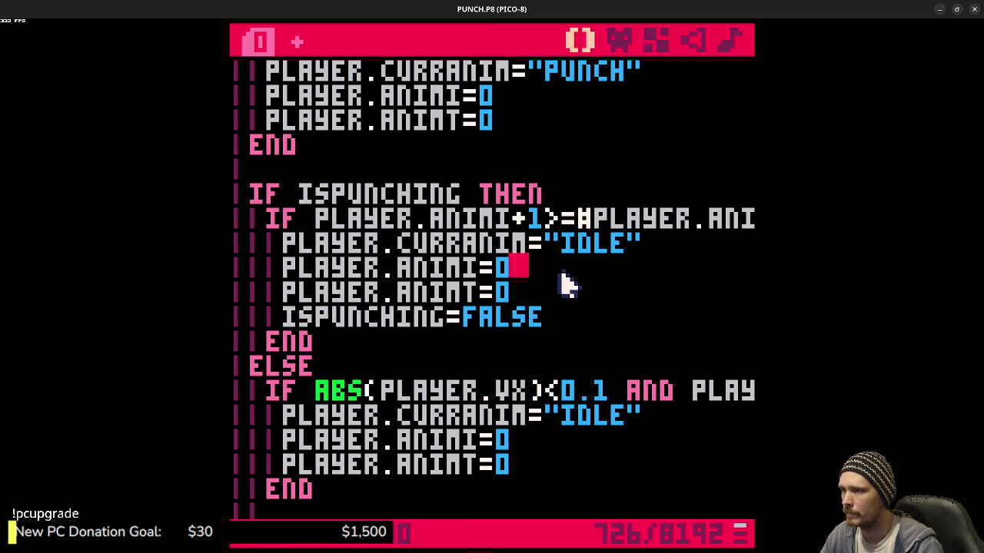
# - Run the cart, throw two test punches, and return to the code editor
pyautogui.hotkey('ctrl', 'r')
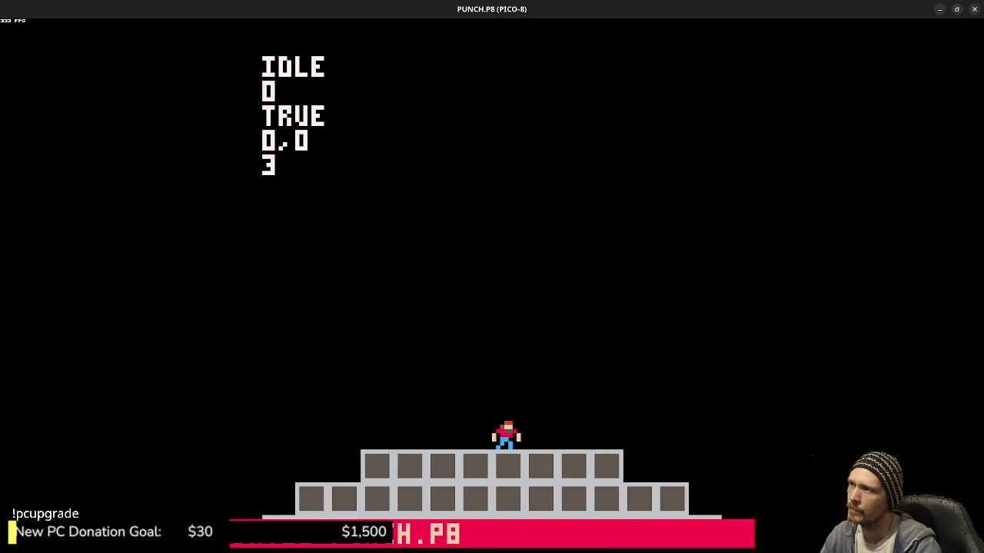
pyautogui.press('x')
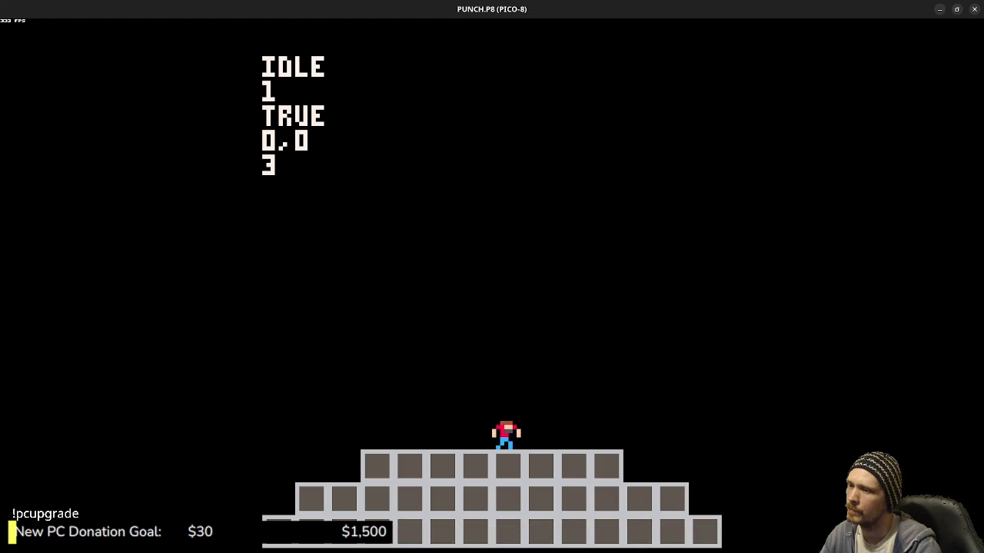
pyautogui.press('x')
pyautogui.press('x')
pyautogui.press('x')
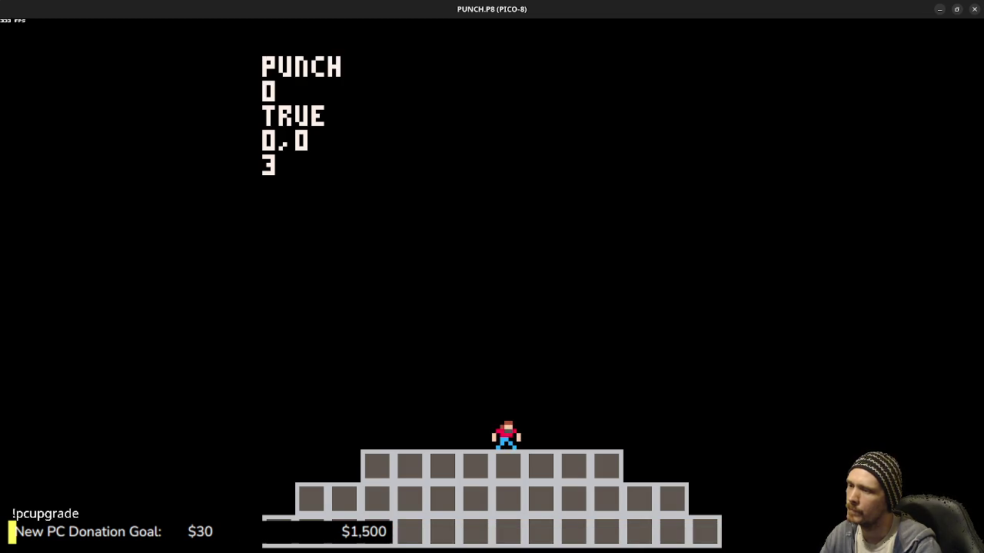
pyautogui.press('Escape')
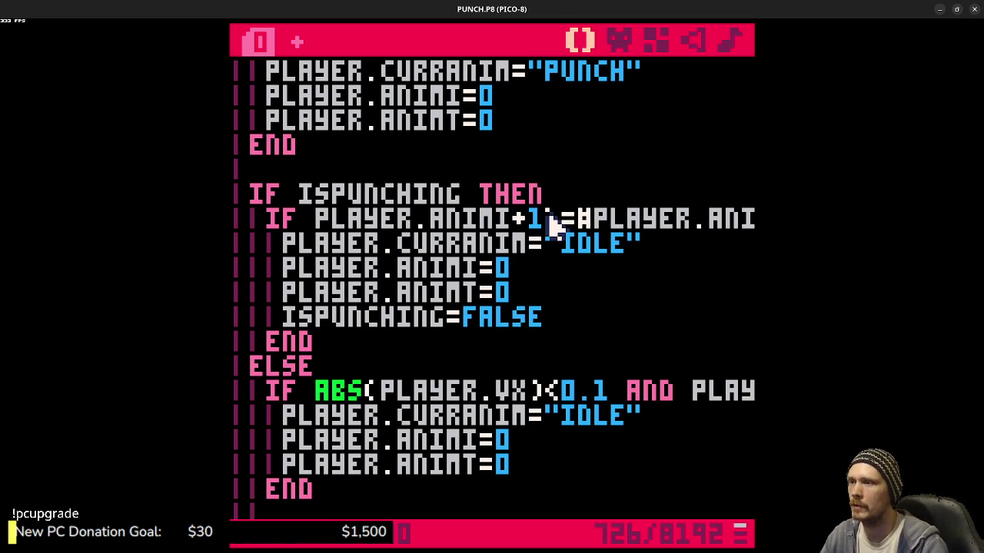
# - Replace the +1 with FLR(PLAYER.ANIMI) in the punch-end check and save the cart
pyautogui.press('BackSpace')
pyautogui.press('BackSpace')
pyautogui.click(318, 220)
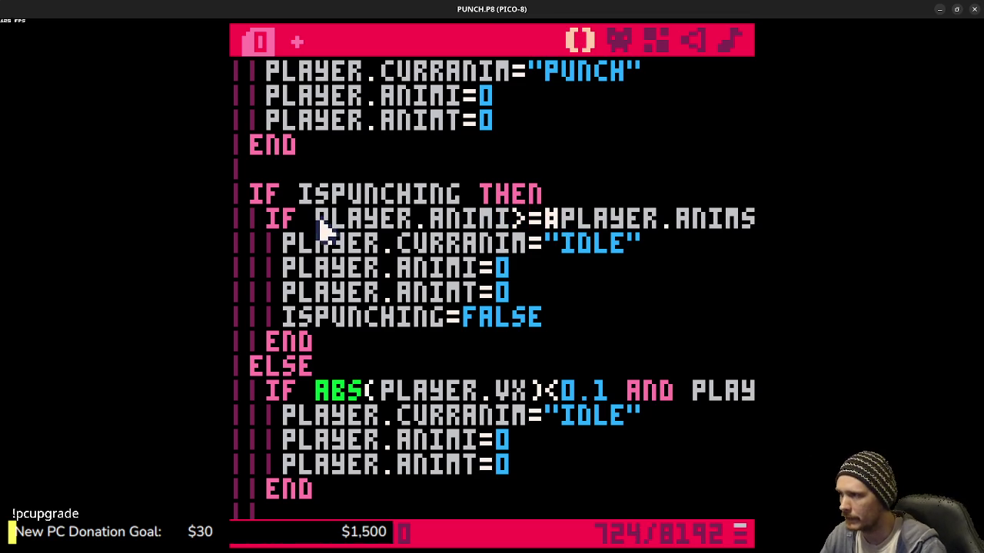
pyautogui.write('FLR(')
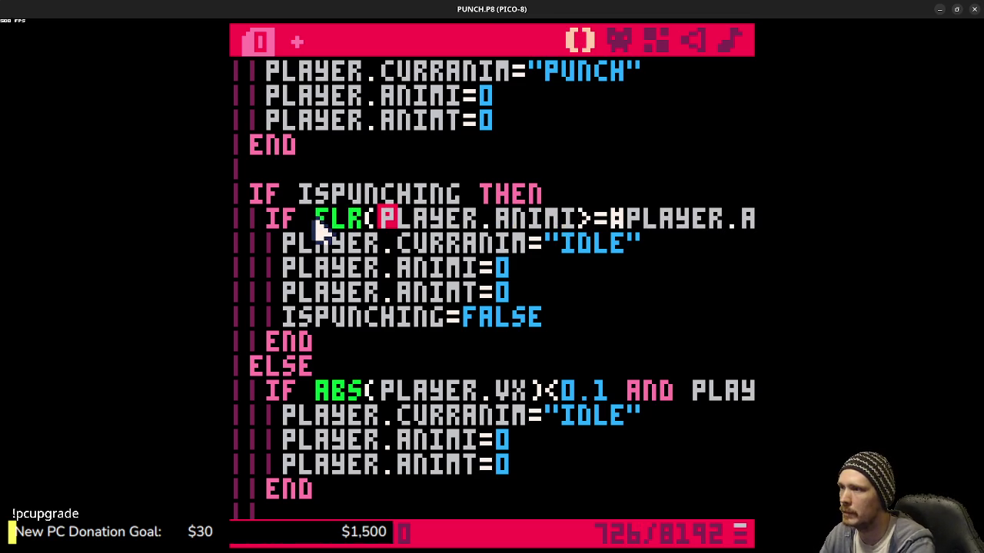
pyautogui.click(586, 219)
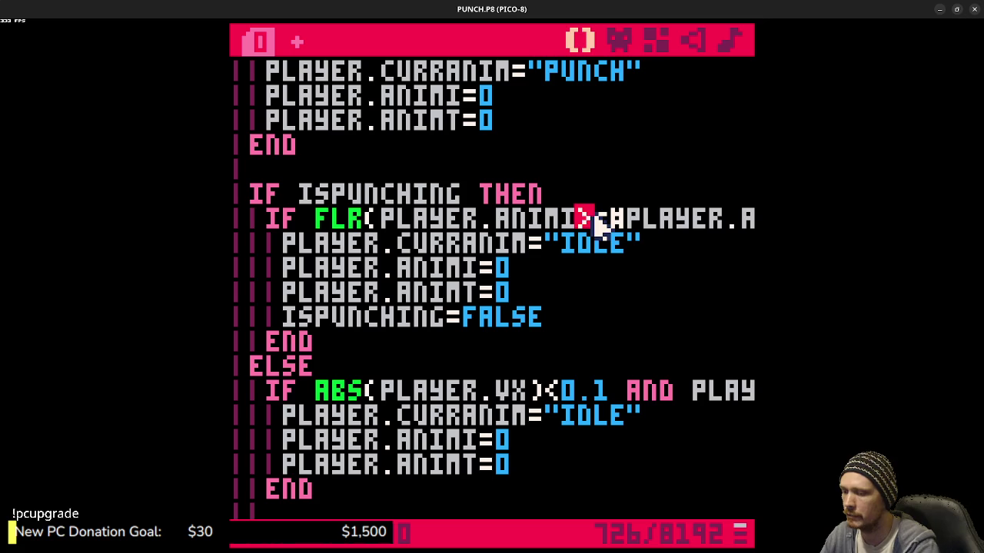
pyautogui.write(')')
pyautogui.hotkey('ctrl', 's')
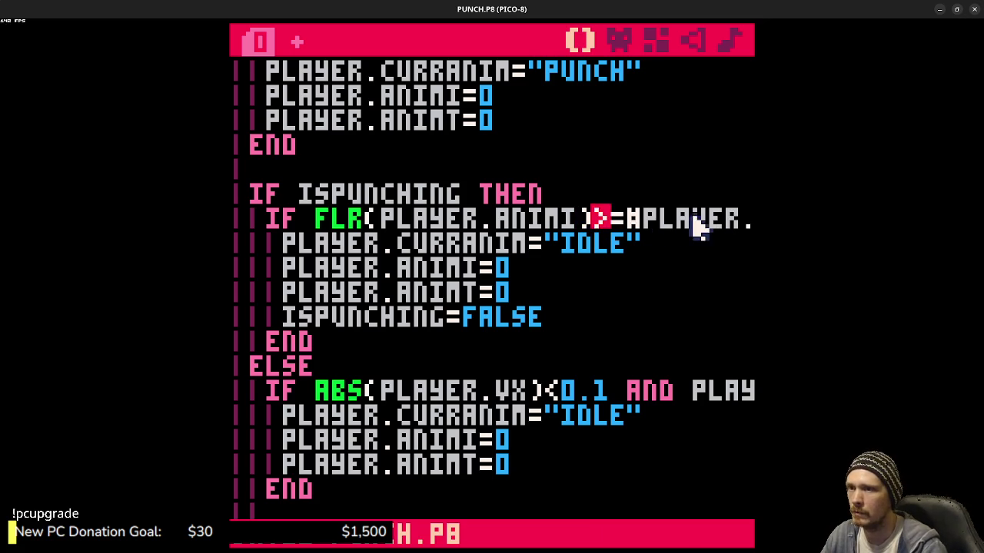
# - Run the cart, jump and punch to test the FLR version, then return to the code
pyautogui.hotkey('ctrl', 'r')
pyautogui.press('z')
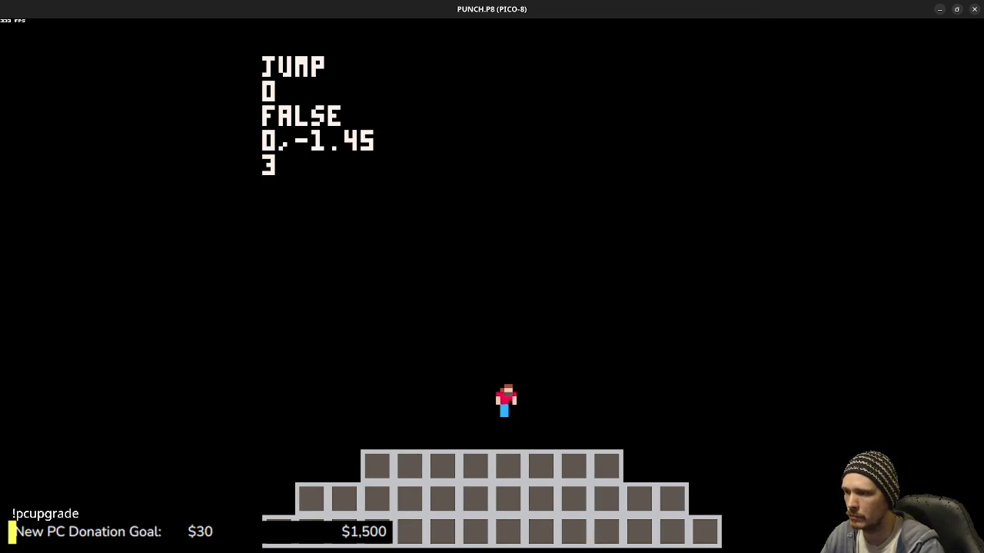
pyautogui.press('x')
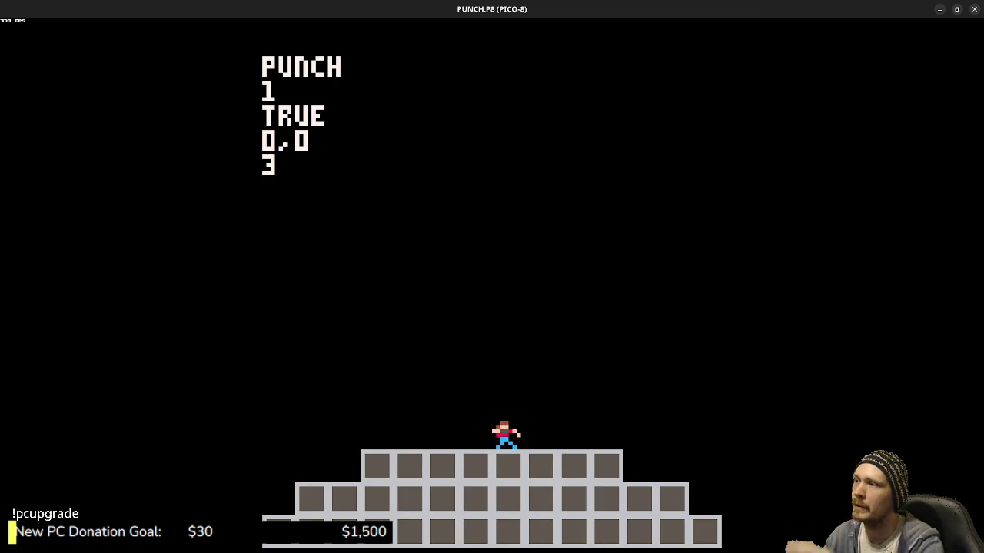
pyautogui.press('Escape')
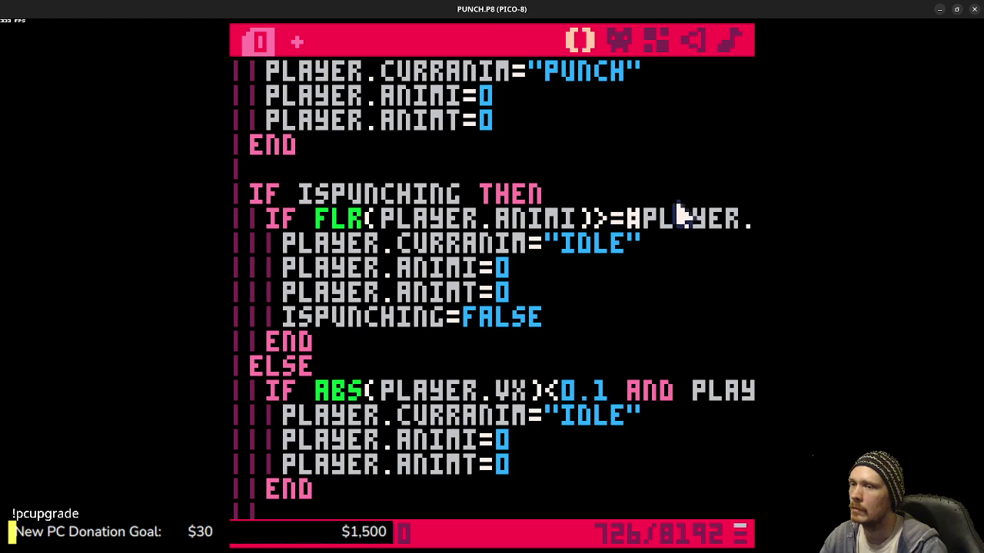
# - Try FLR(PLAYER.ANIMI+1) in a quick test run, then remove that +1 again
pyautogui.click(592, 220)
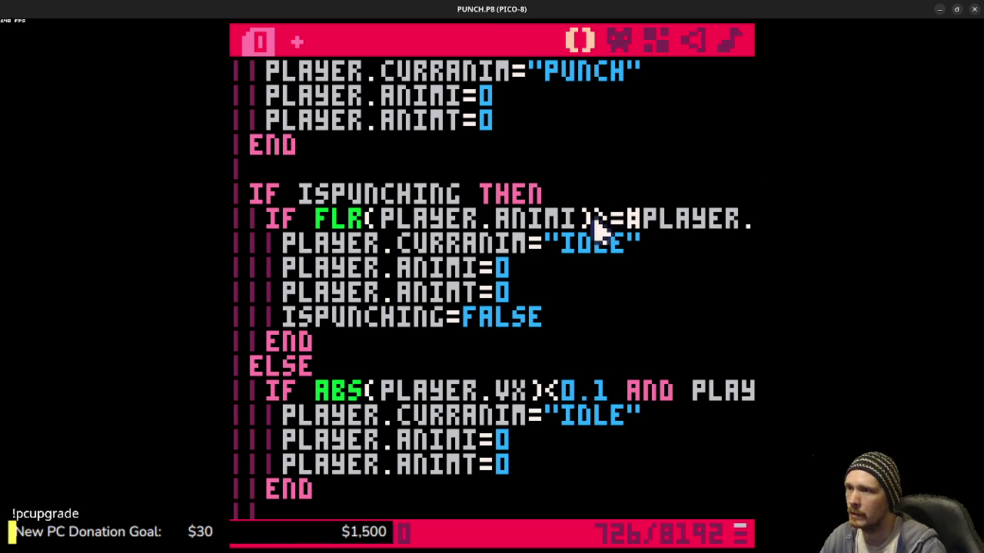
pyautogui.write('+1')
pyautogui.hotkey('ctrl', 'r')
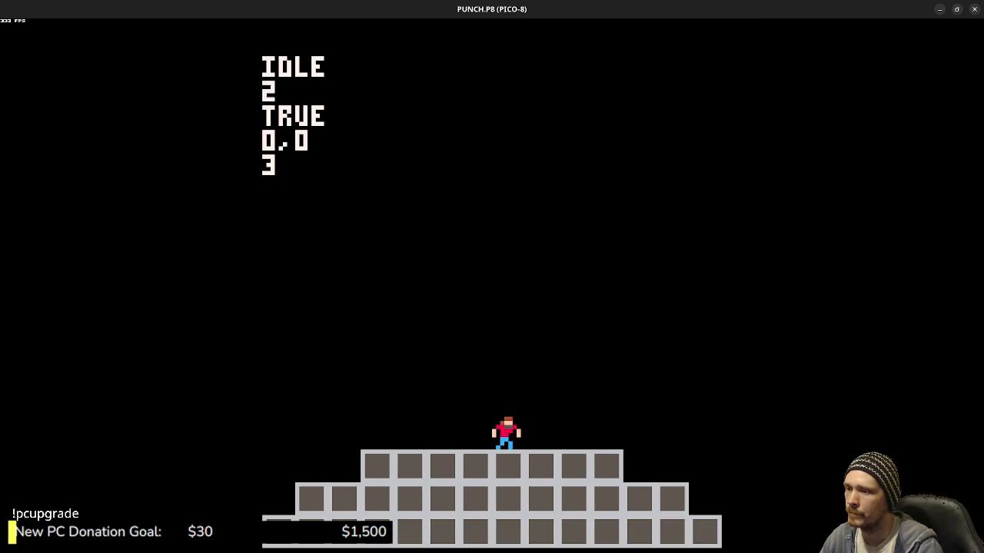
pyautogui.press('Escape')
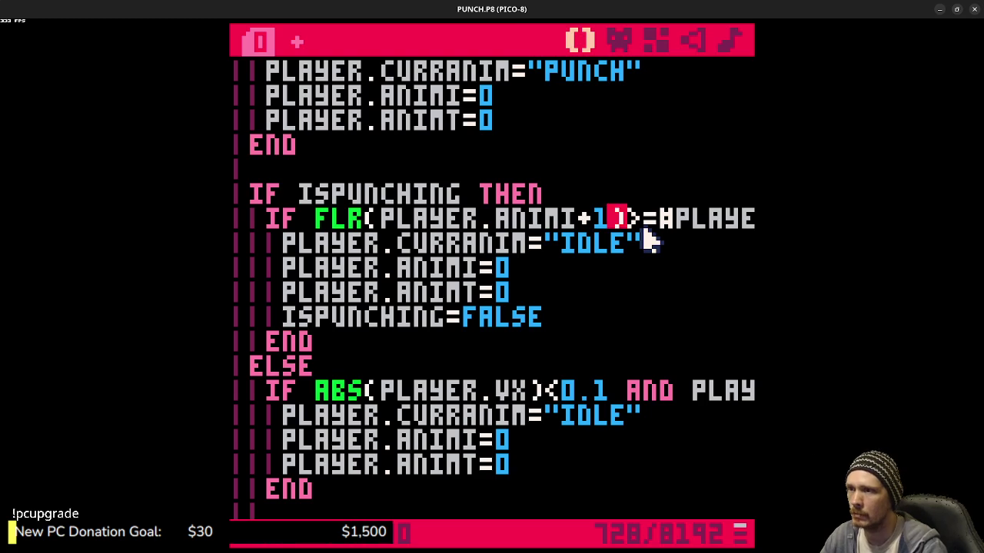
pyautogui.press('BackSpace')
pyautogui.press('BackSpace')
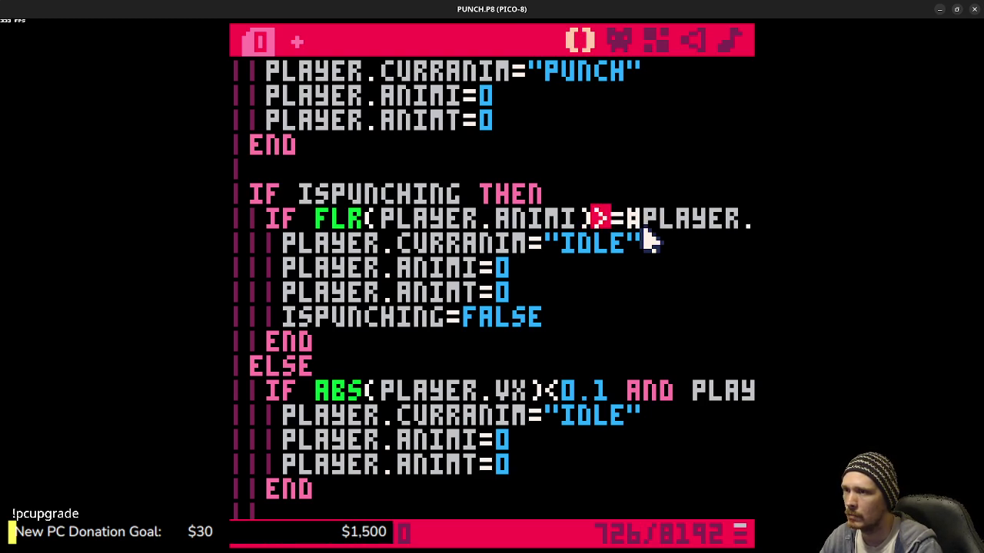
# - Add +1 after FLR(PLAYER.ANIMI), run the cart, and throw the first test punches
pyautogui.write('+1')
pyautogui.hotkey('ctrl', 'r')
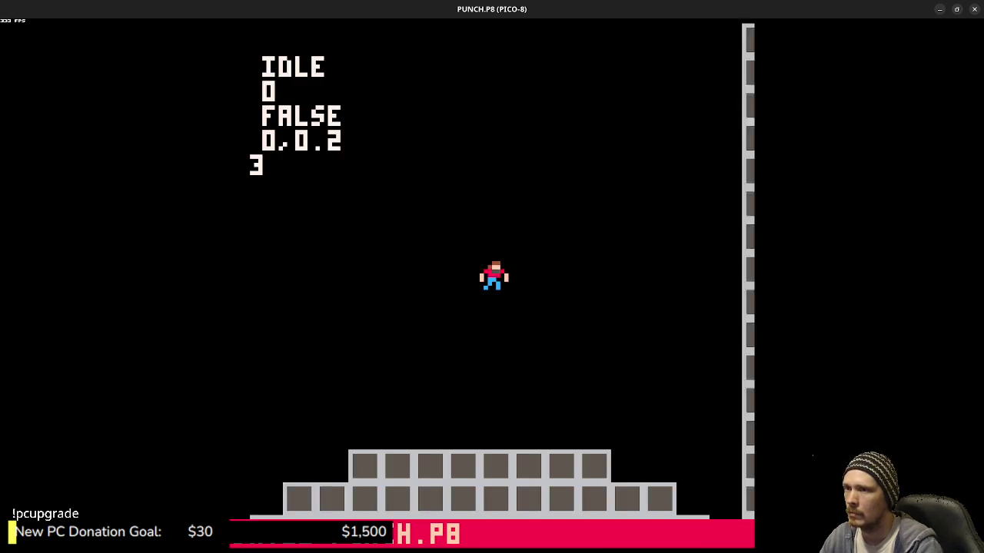
pyautogui.press('z')
pyautogui.press('x')
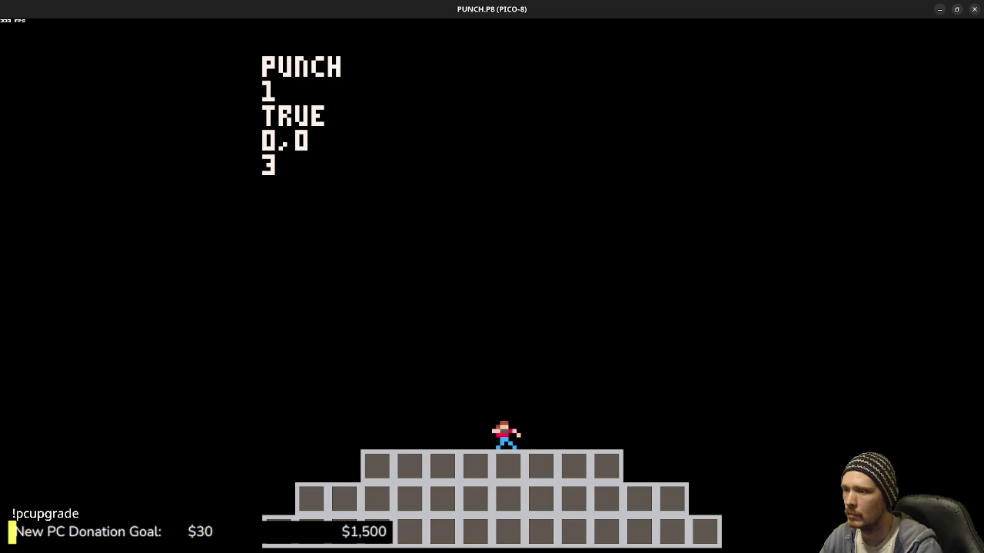
pyautogui.press('x')
pyautogui.press('x')
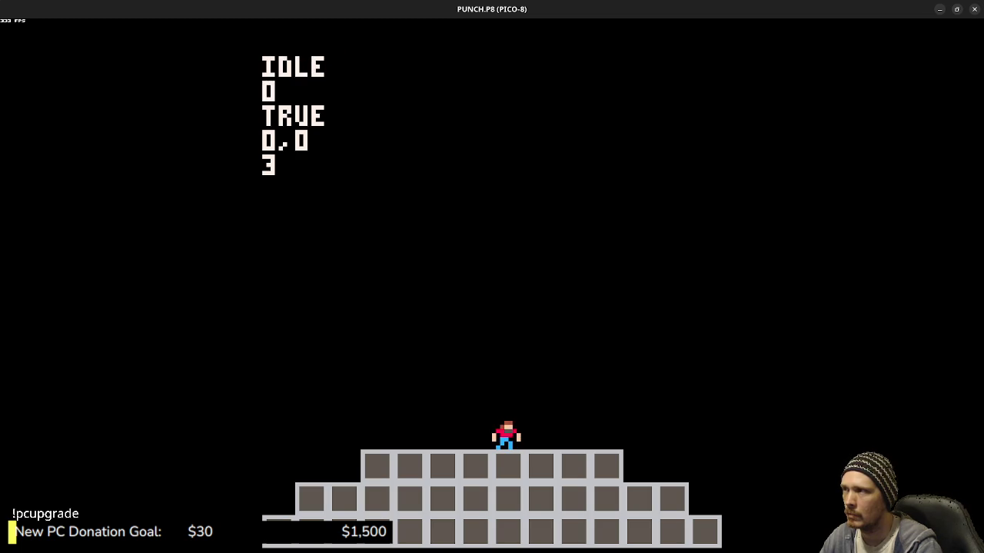
pyautogui.press('x')
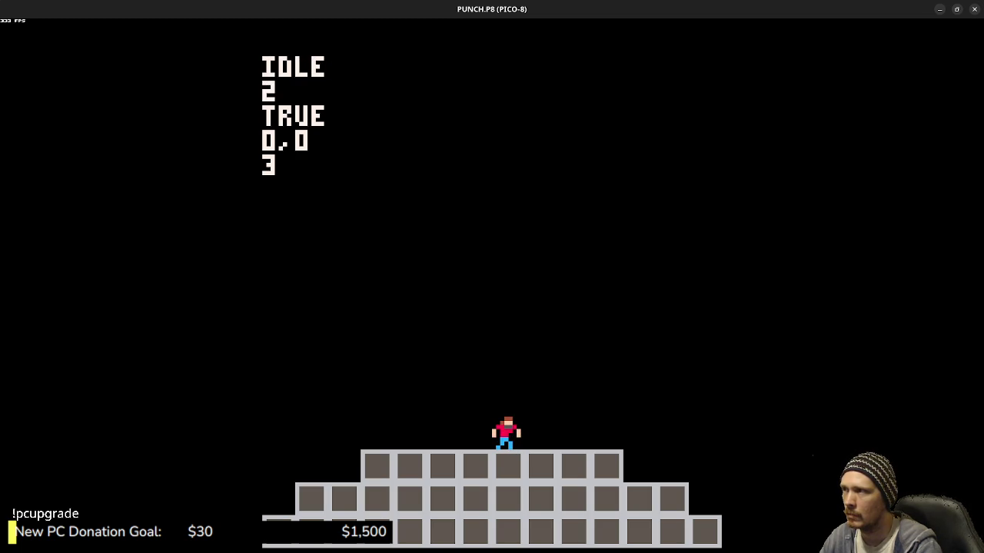
# - Keep punching to watch the debug text cycle between PUNCH and IDLE, then leave the game
pyautogui.press('x')
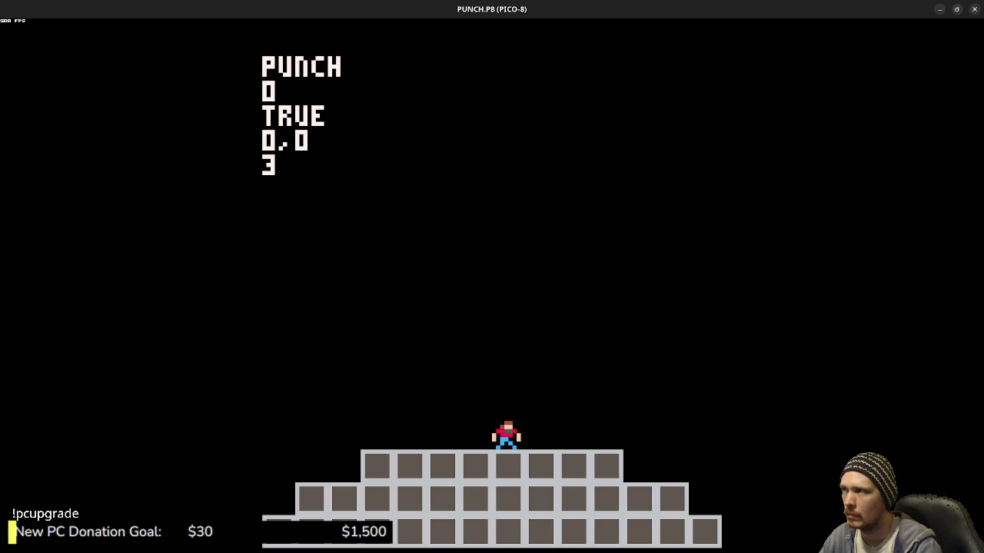
pyautogui.press('x')
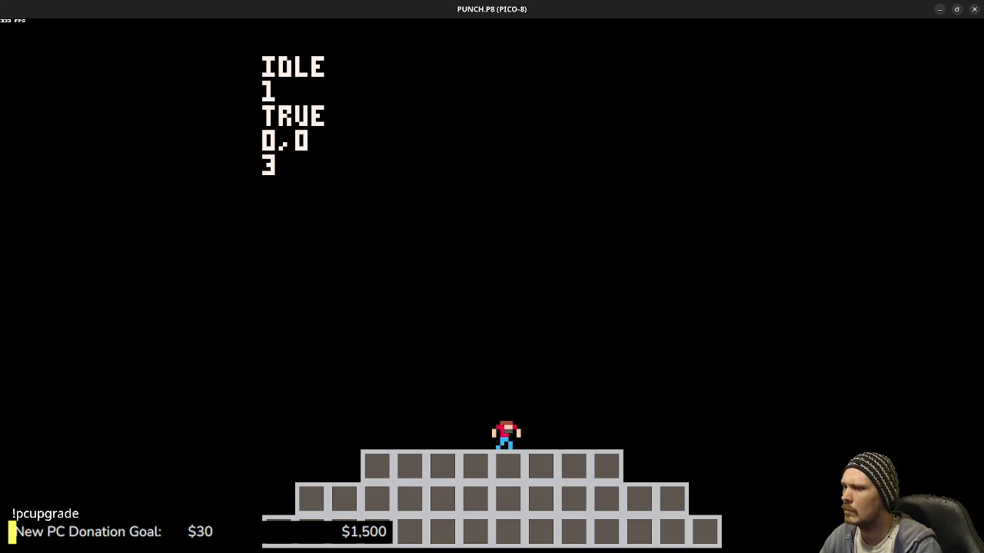
pyautogui.press('x')
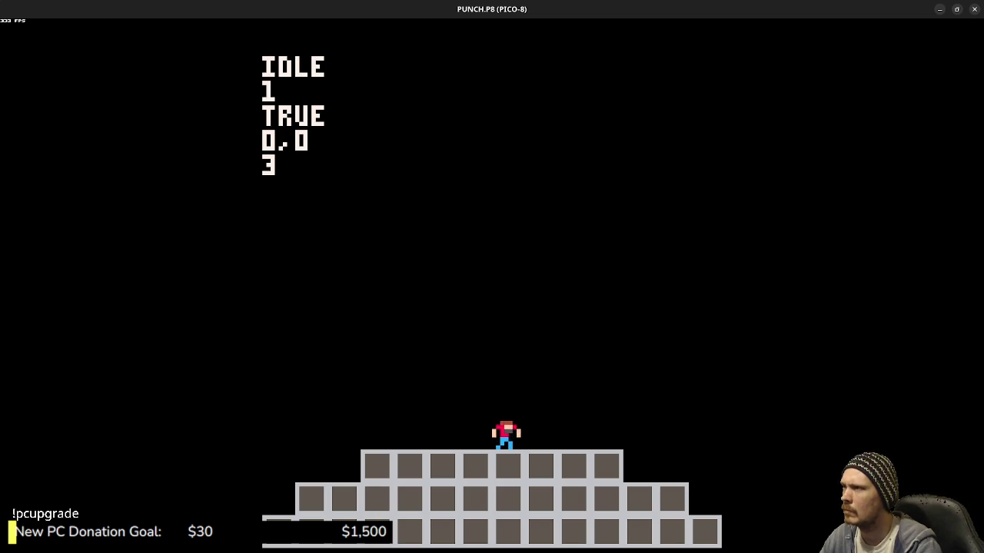
pyautogui.press('x')
pyautogui.press('x')
pyautogui.press('x')
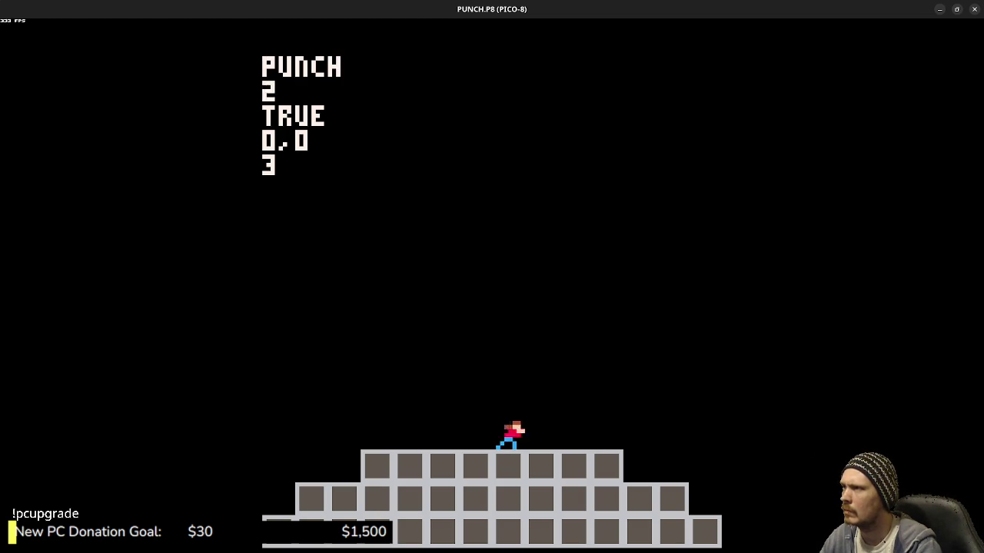
pyautogui.press('Escape')
pyautogui.press('Escape')
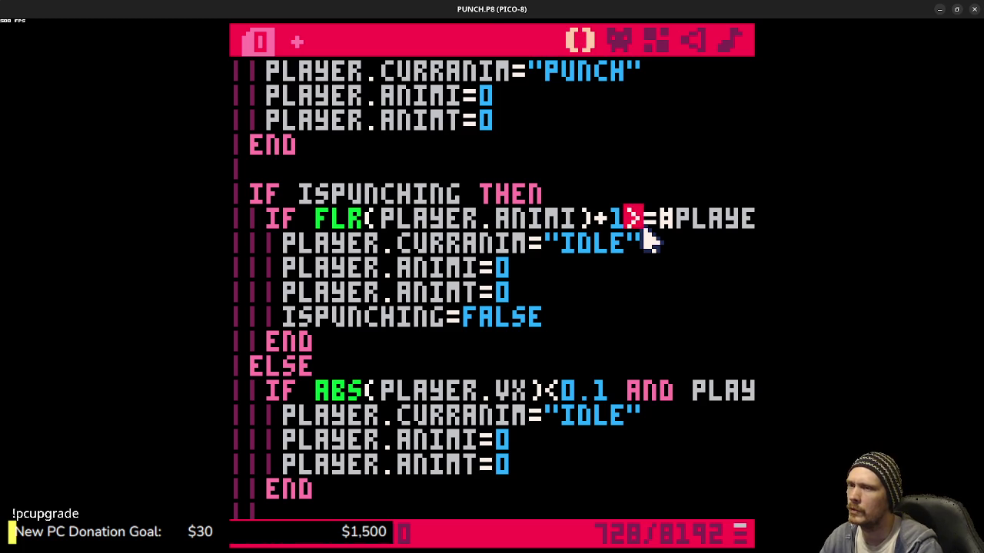
pyautogui.write('r.anims["punch"].frames')
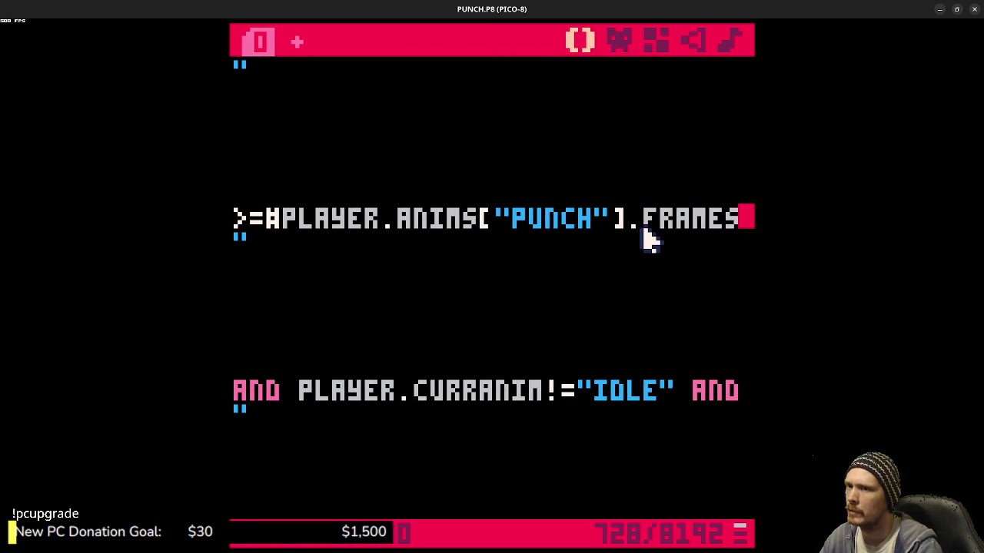
pyautogui.write(' th')
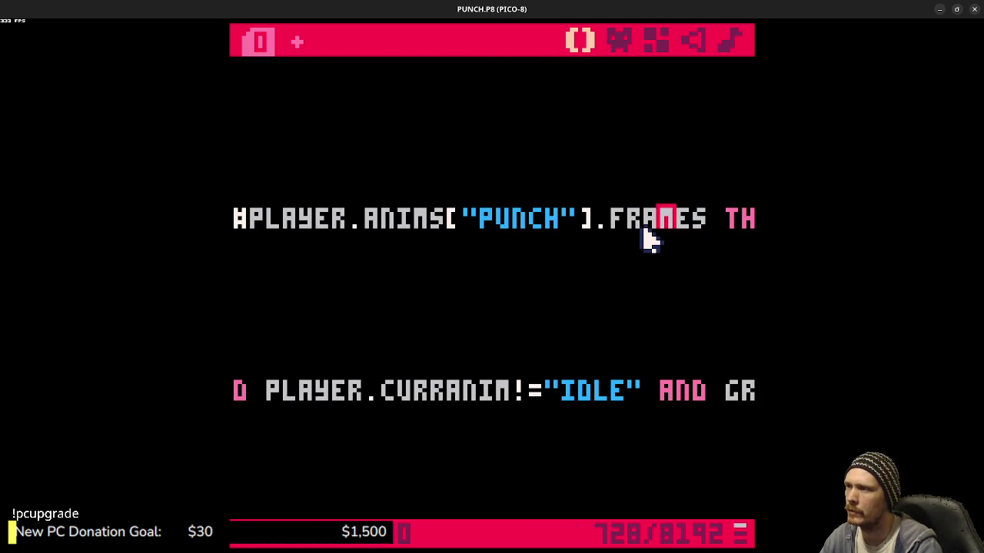
pyautogui.press('Left')
pyautogui.press('Left')
pyautogui.press('Left')
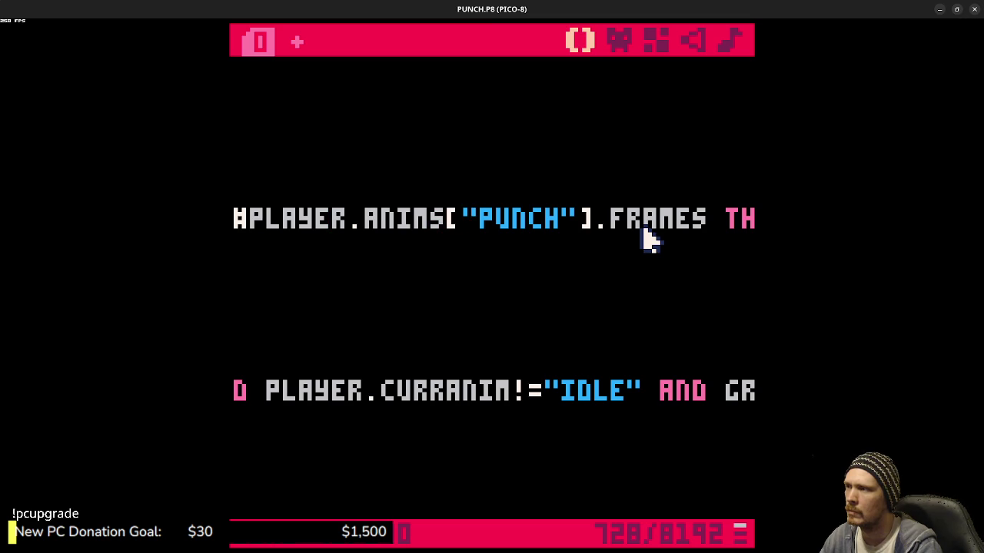
# - Test the punch-end check with a strict greater-than comparison over two punch runs
pyautogui.press('Left')
pyautogui.press('Left')
pyautogui.hotkey('ctrl', 'r')
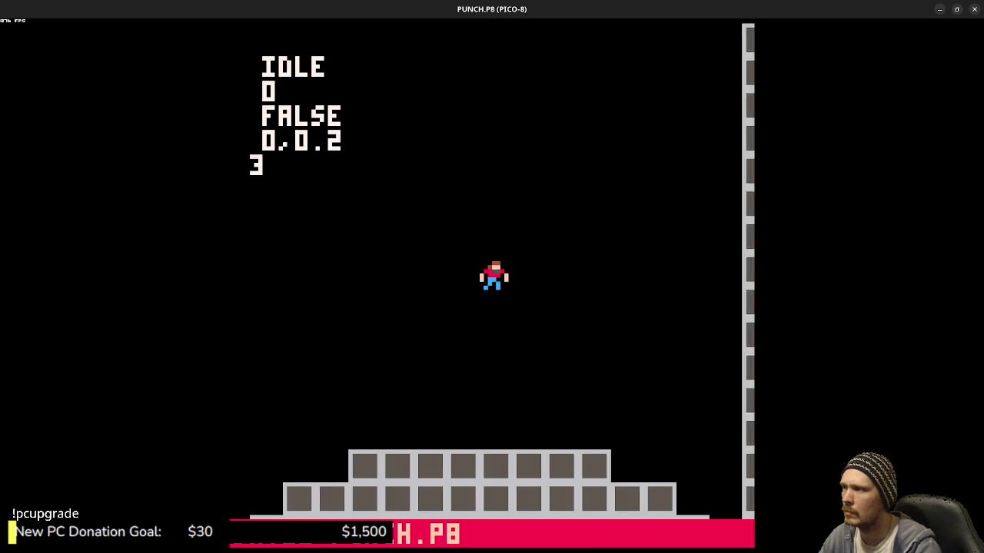
pyautogui.press('x')
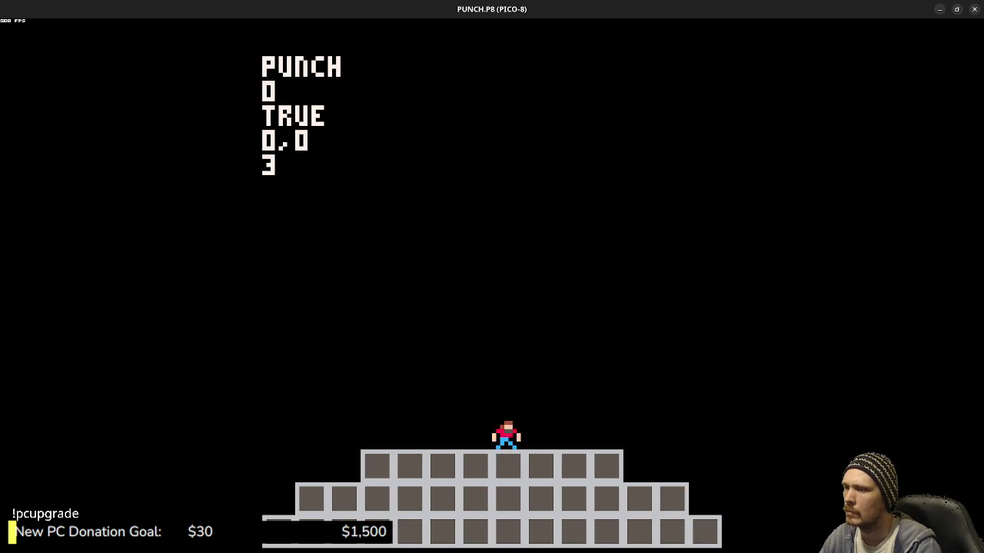
pyautogui.press('Escape')
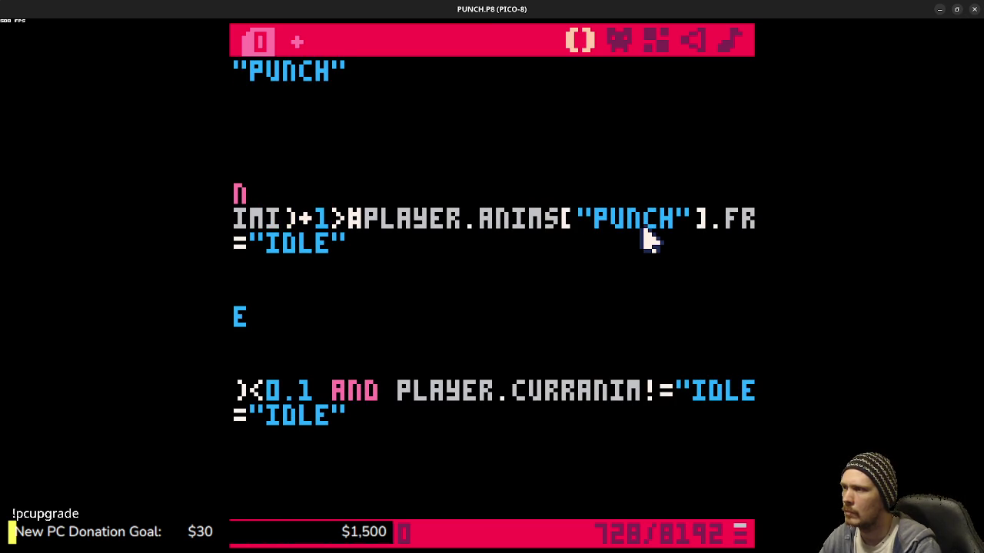
pyautogui.hotkey('ctrl', 'r')
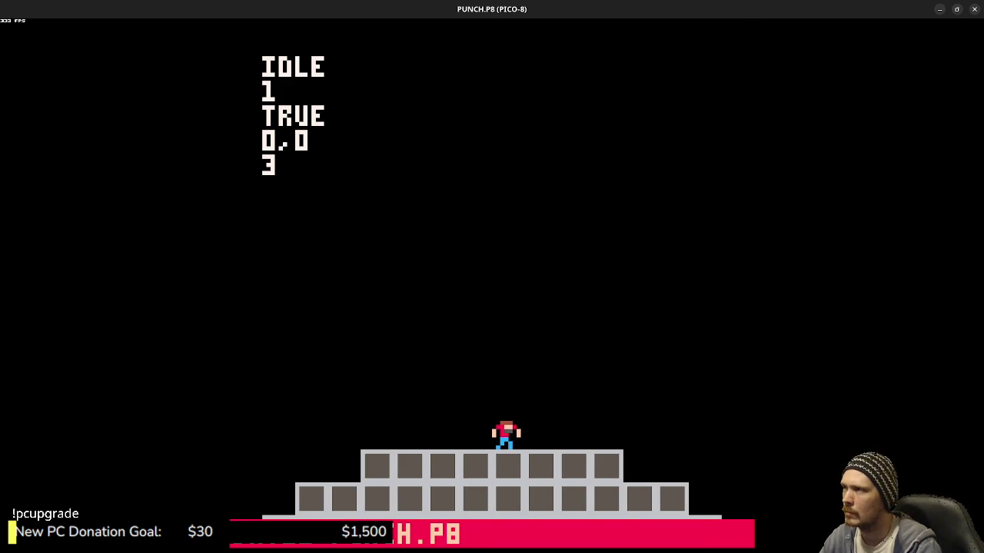
pyautogui.press('x')
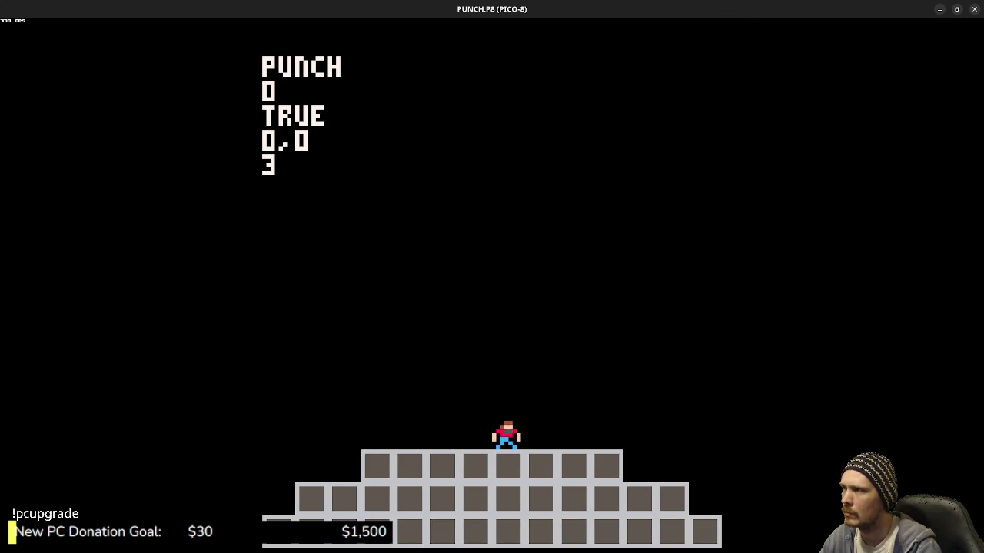
pyautogui.press('Escape')
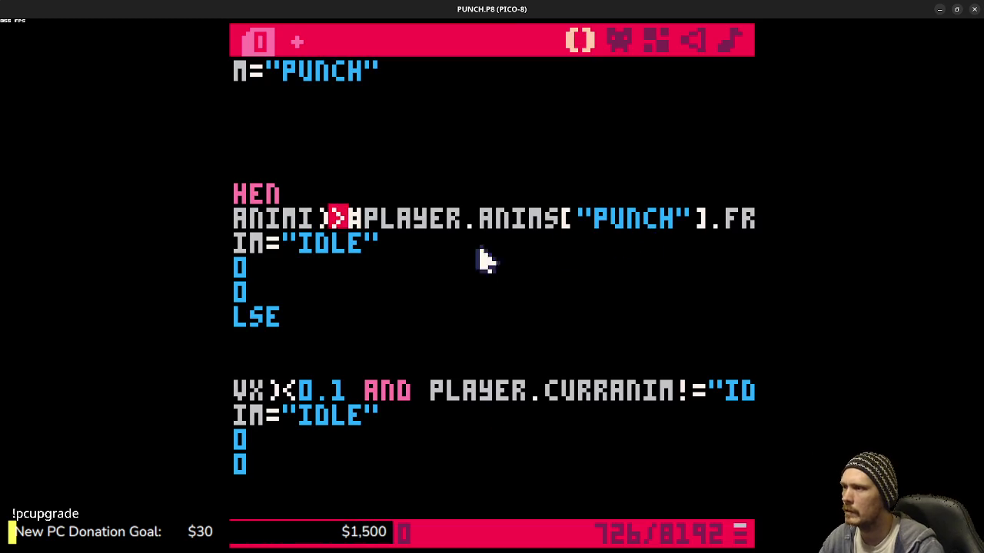
# - Scroll up to the PUNCH animation table and place the caret after DELAY=4
pyautogui.scroll(2, 461, 246)
pyautogui.click(406, 224)
pyautogui.hotkey('shift', 'Home')
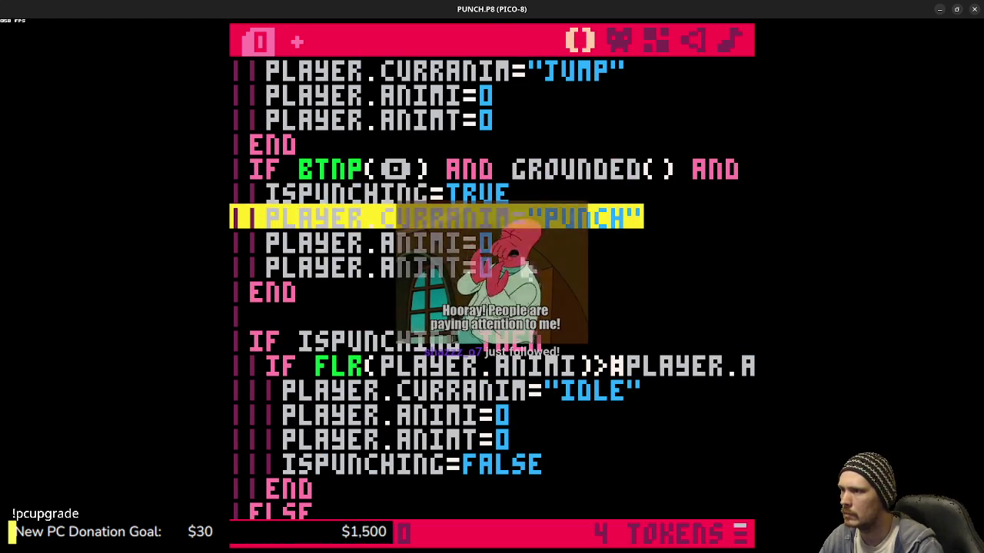
pyautogui.press('Left')
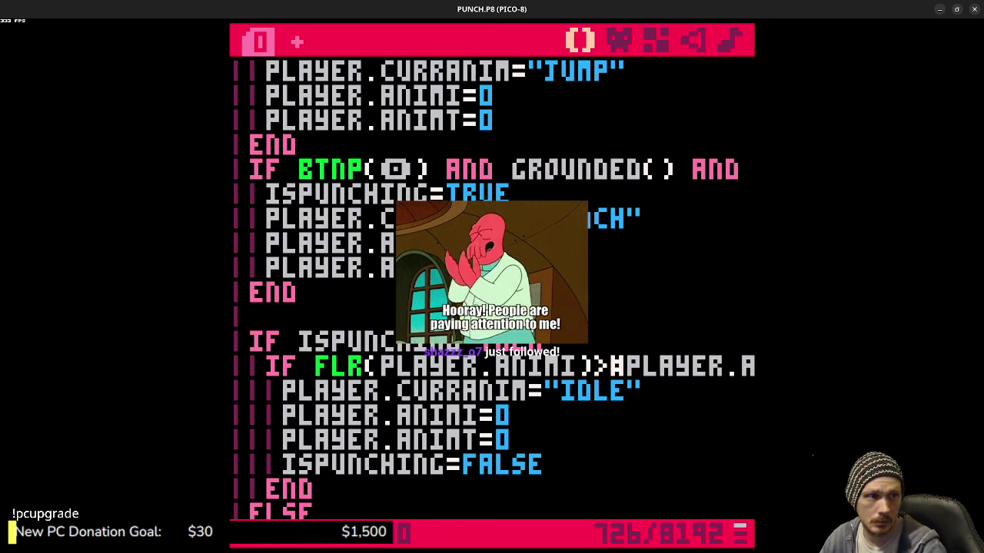
pyautogui.scroll(10, 492, 292)
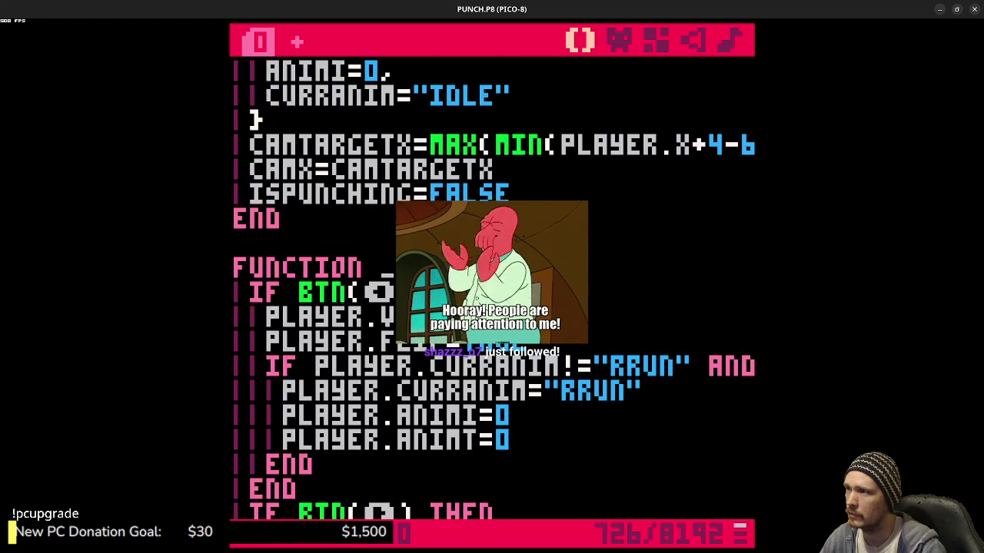
pyautogui.scroll(4, 491, 292)
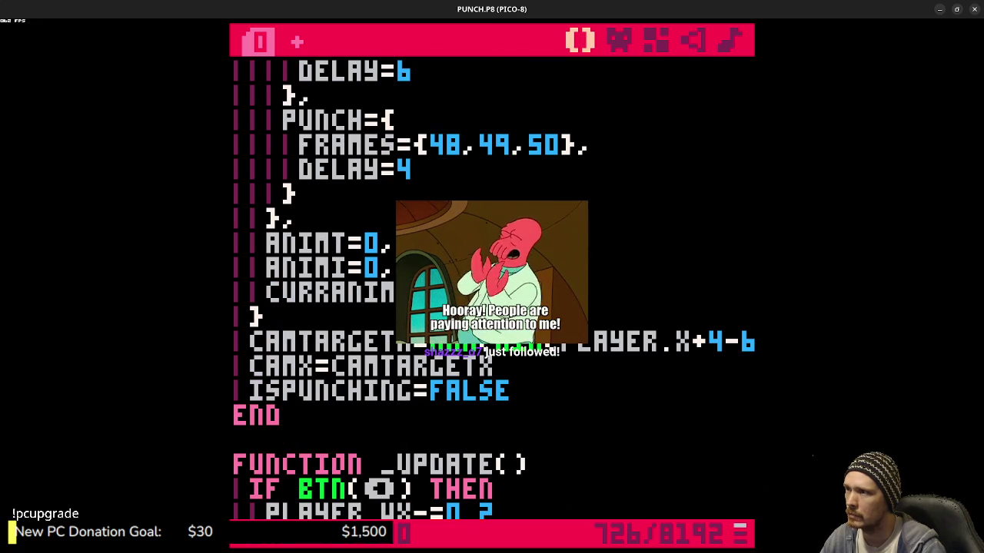
pyautogui.click(423, 177)
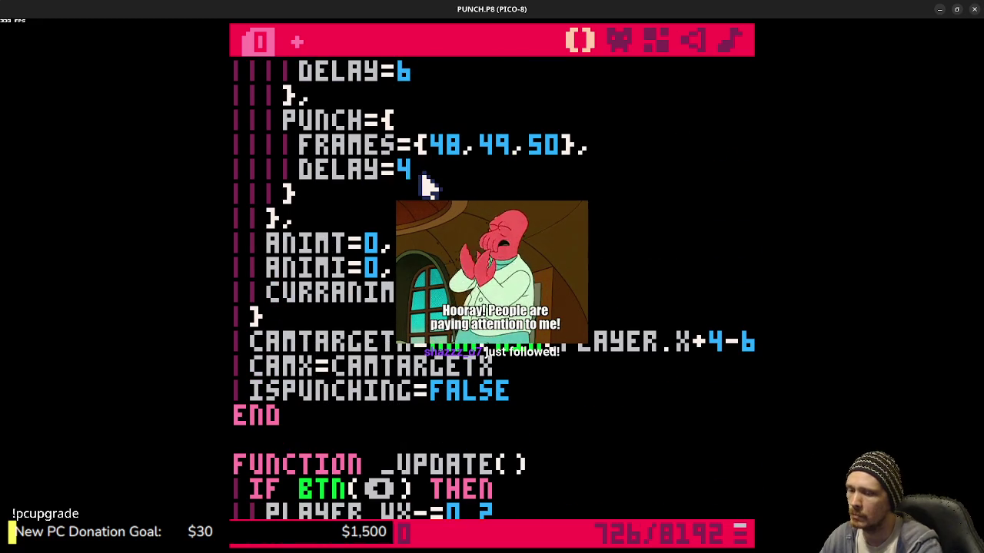
# - Change the PUNCH animation DELAY from 4 to 8, test a punch, and return to the code
pyautogui.press('BackSpace')
pyautogui.write('8')
pyautogui.hotkey('ctrl', 'r')
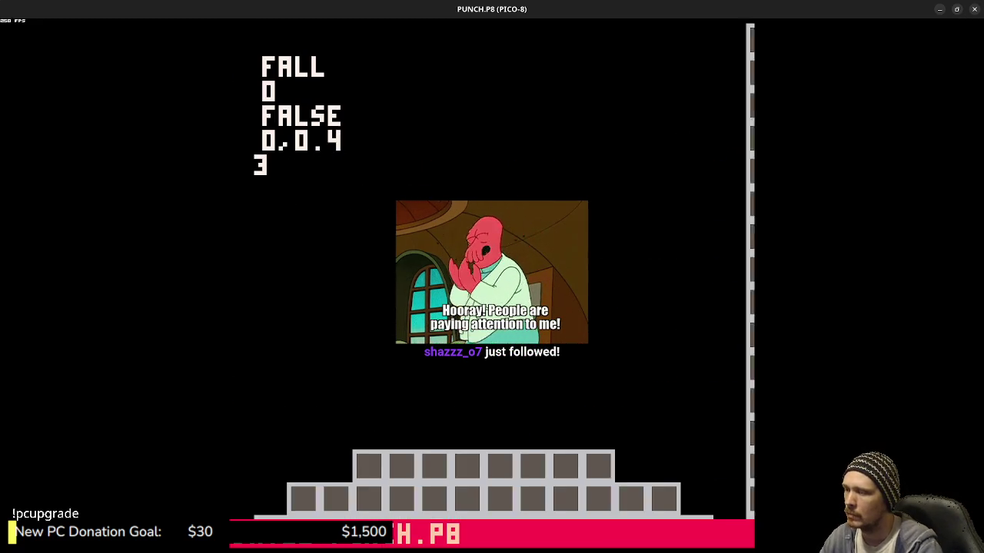
pyautogui.press('x')
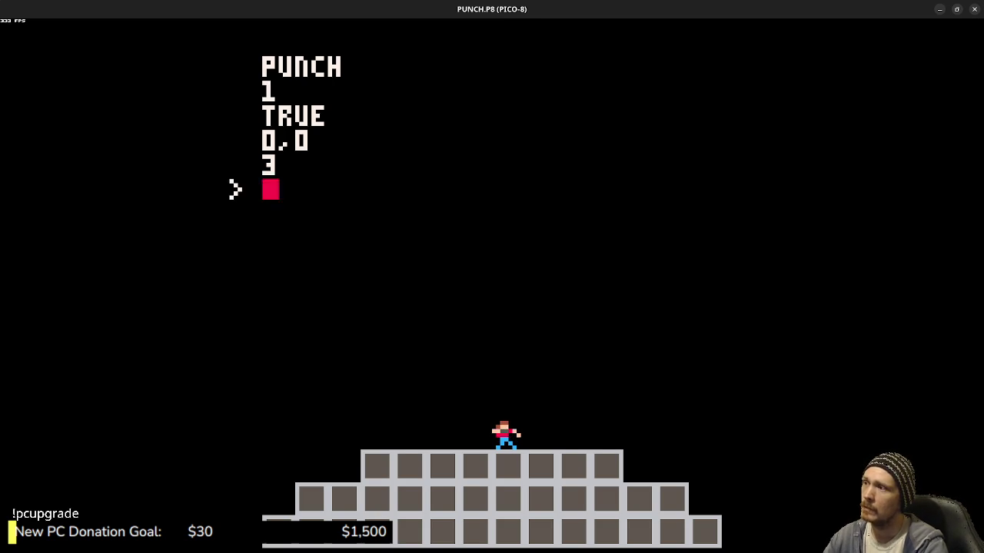
pyautogui.press('Escape')
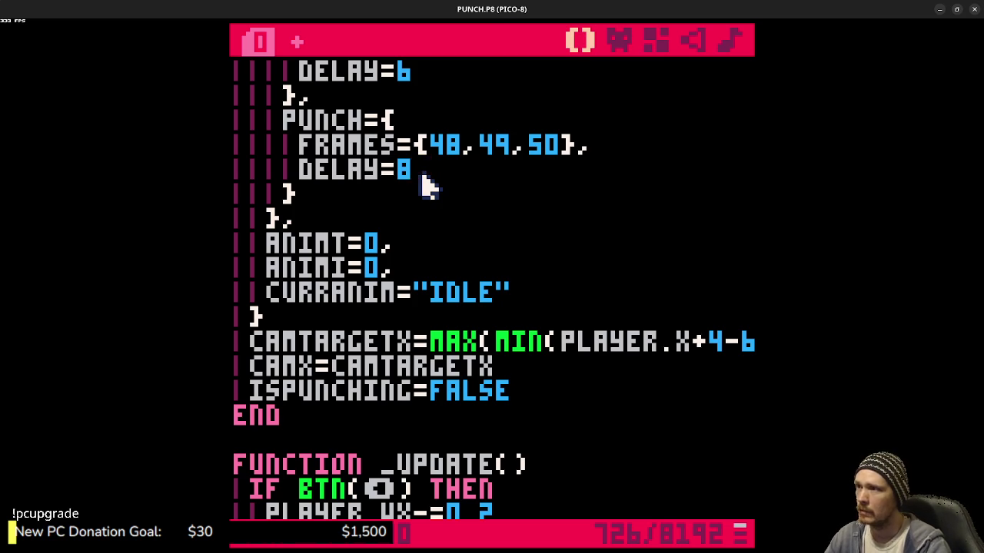
# - Insert +1 inside the check to make FLR(PLAYER.ANIMI+1) and save the cart
pyautogui.scroll(5, 538, 315)
pyautogui.scroll(-3, 525, 303)
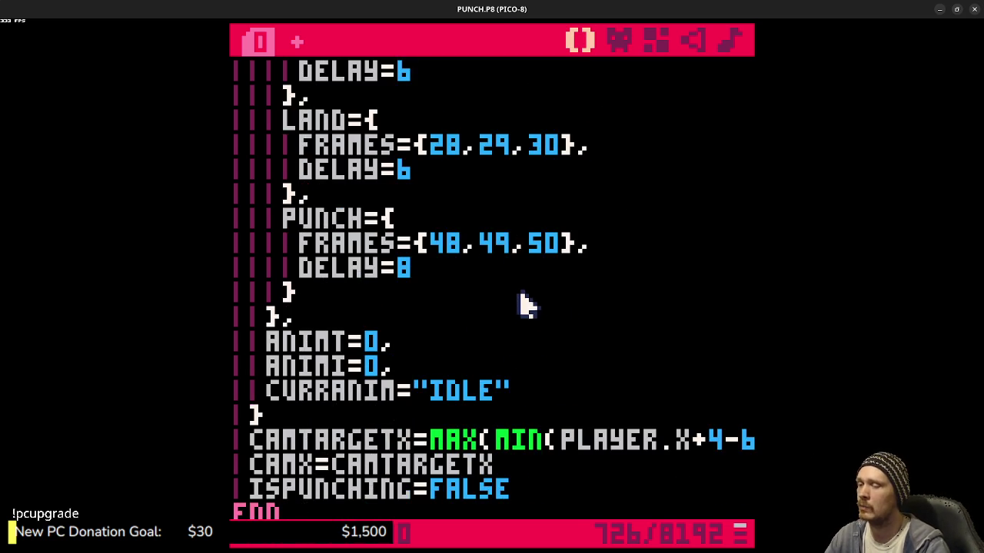
pyautogui.scroll(-5, 525, 304)
pyautogui.scroll(-2, 518, 304)
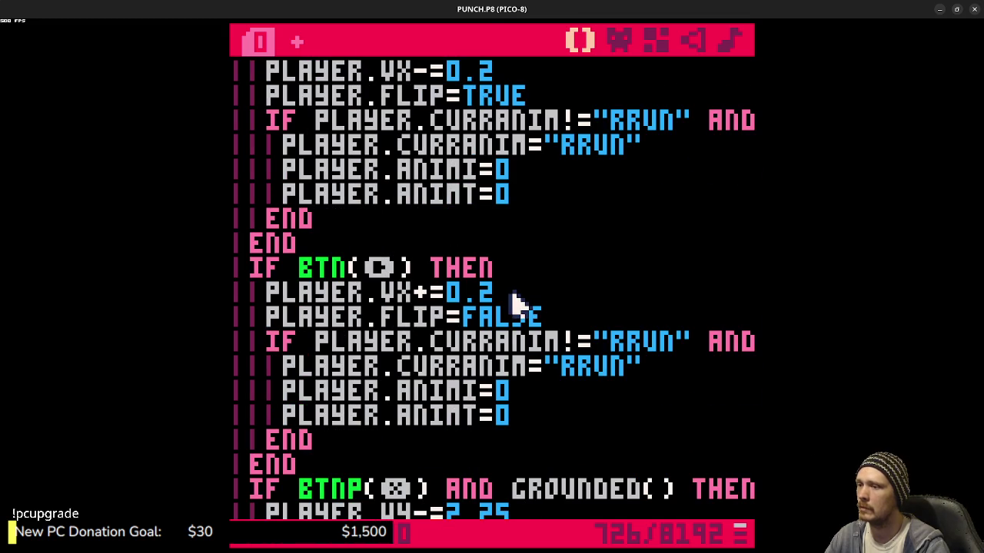
pyautogui.scroll(-3, 533, 340)
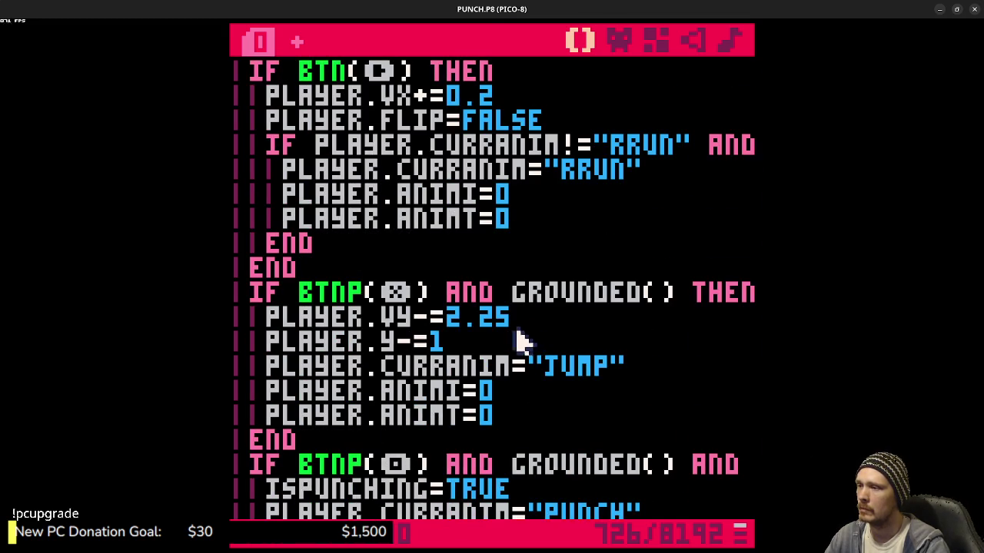
pyautogui.scroll(-4, 518, 346)
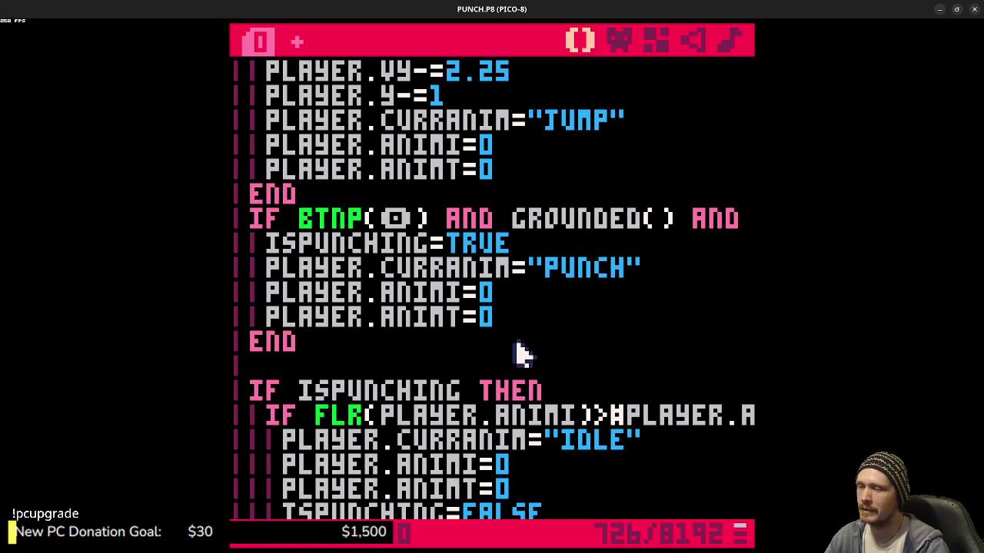
pyautogui.scroll(-4, 519, 353)
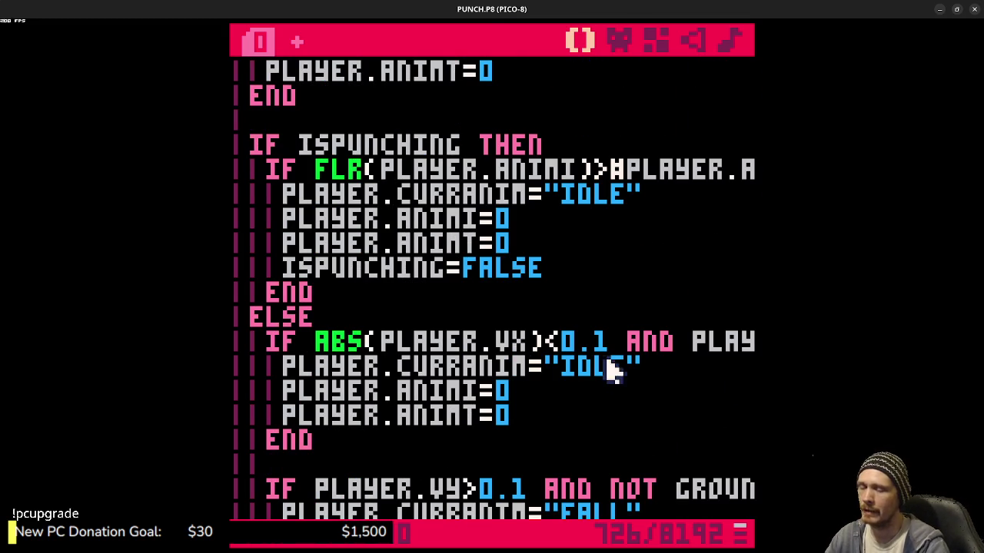
pyautogui.scroll(-3, 567, 345)
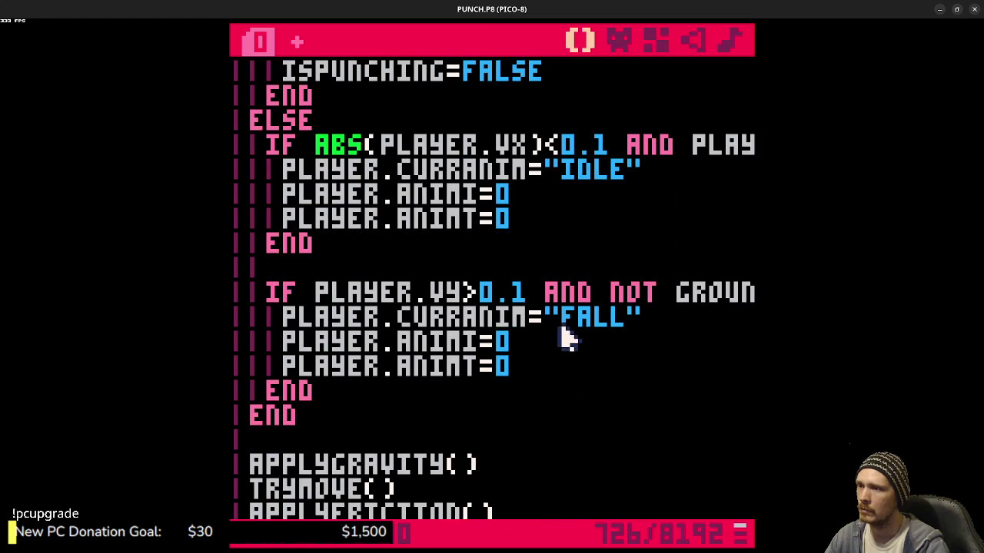
pyautogui.scroll(-3, 566, 338)
pyautogui.scroll(1, 576, 345)
pyautogui.scroll(-2, 592, 353)
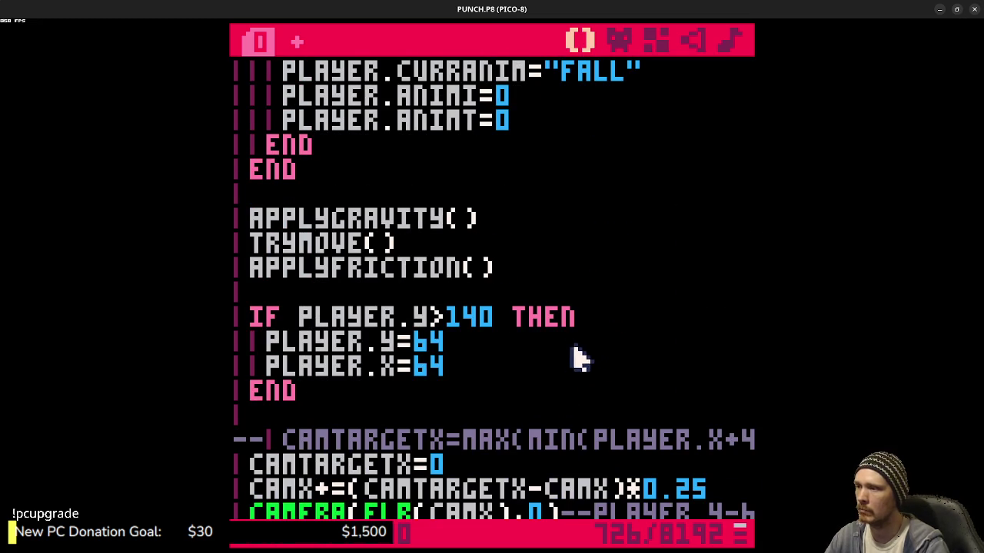
pyautogui.scroll(-2, 514, 374)
pyautogui.scroll(4, 523, 375)
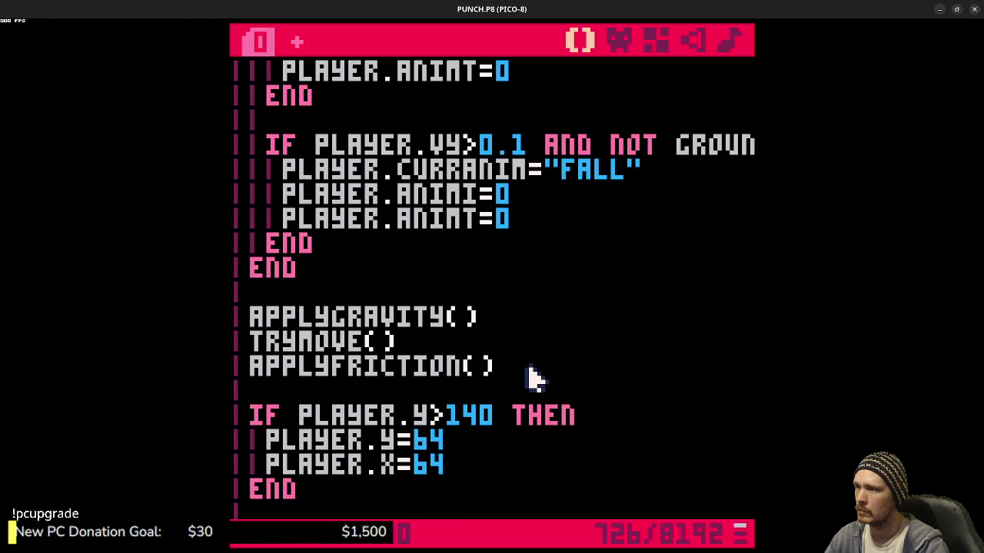
pyautogui.scroll(10, 535, 376)
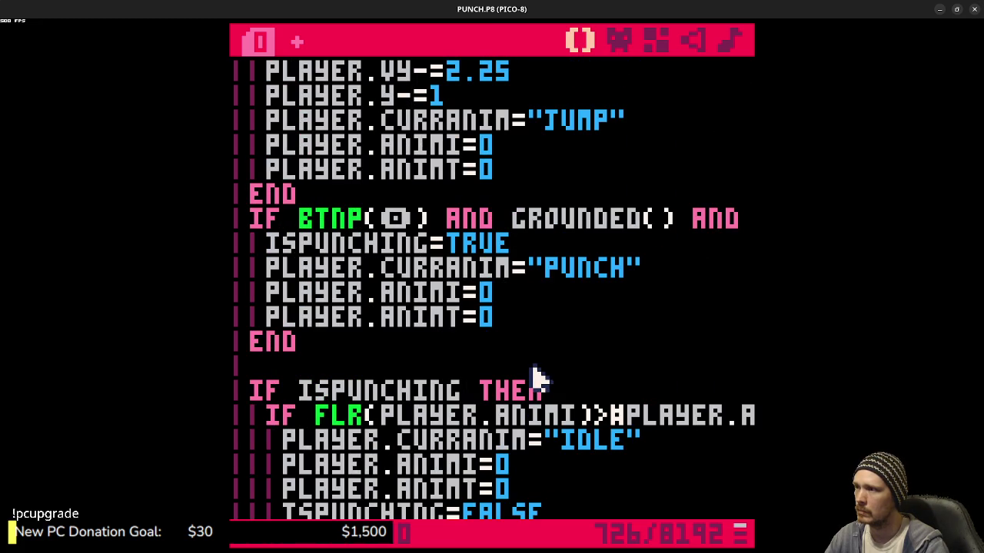
pyautogui.scroll(-1, 536, 377)
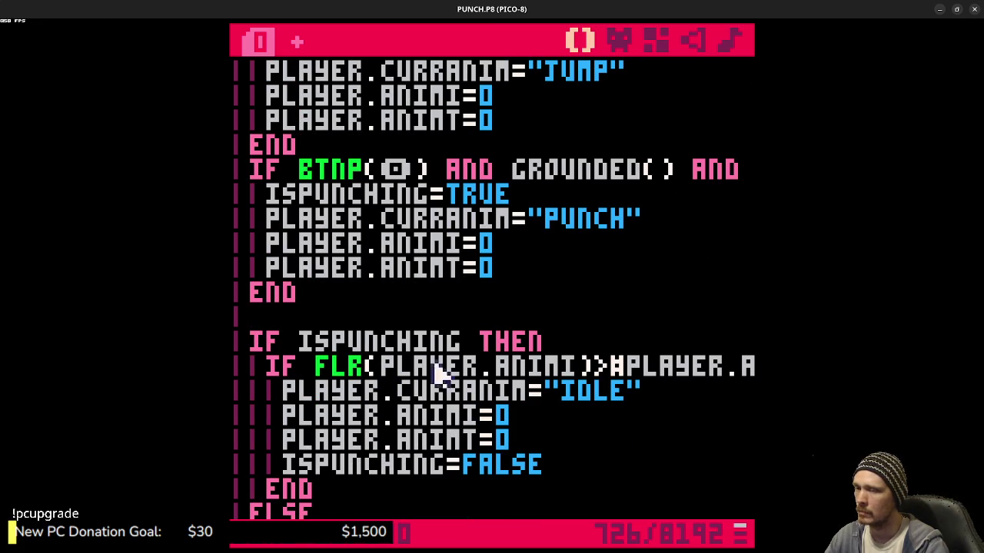
pyautogui.click(596, 363)
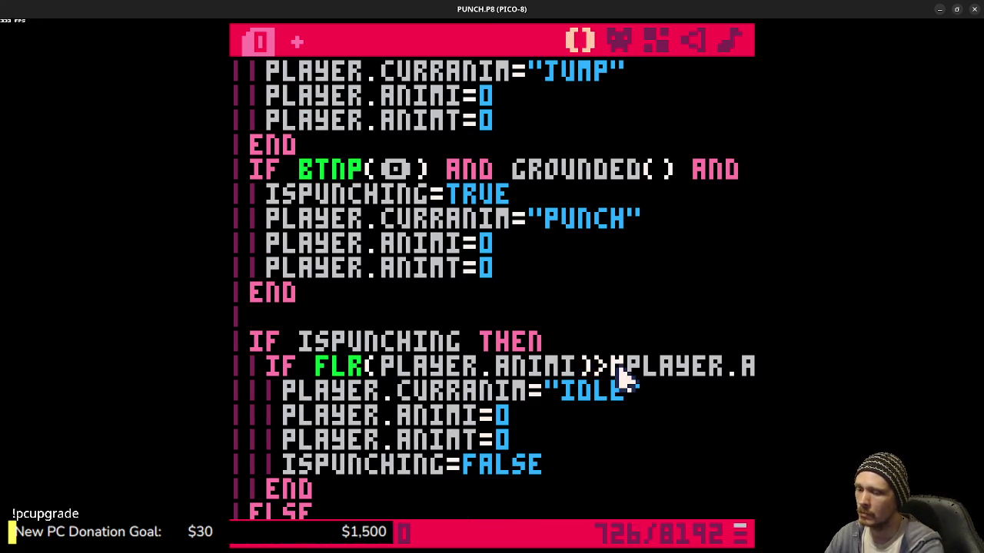
pyautogui.write('+1')
pyautogui.hotkey('ctrl', 's')
# - Run the cart, throw a test punch, and stop the game
pyautogui.hotkey('ctrl', 'r')
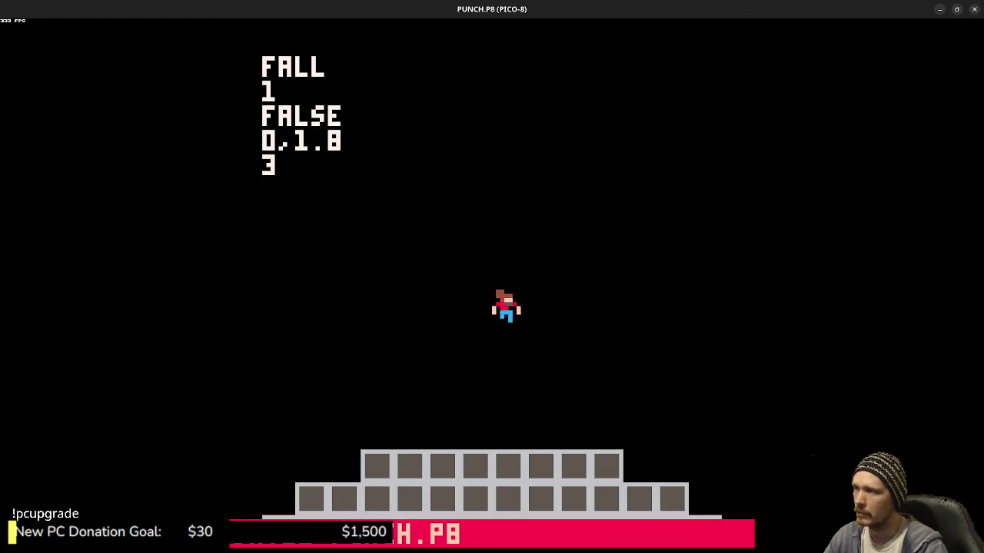
pyautogui.press('x')
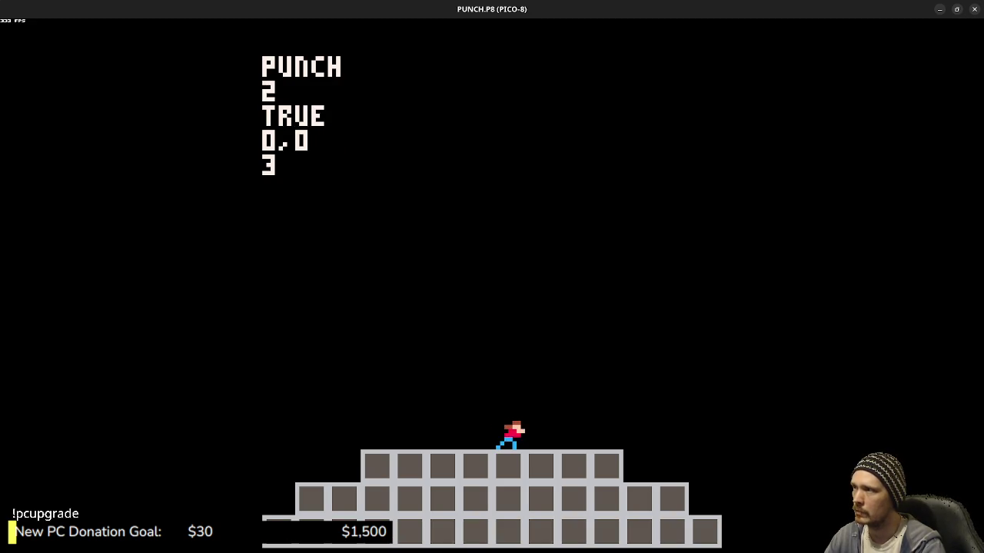
pyautogui.press('Escape')
pyautogui.press('Escape')
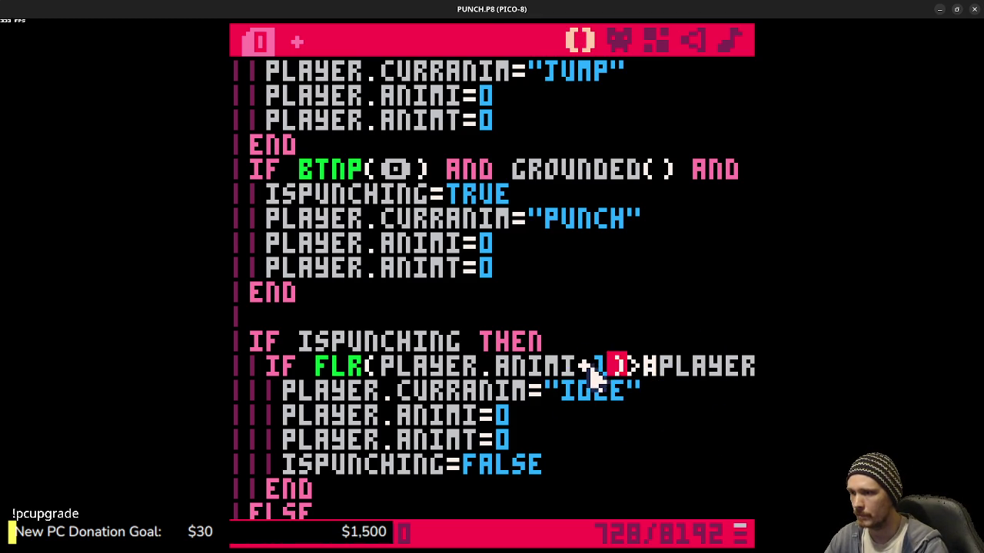
# - Rerun the cart, then return to the code and locate the ISPUNCHING check
pyautogui.hotkey('ctrl', 'r')
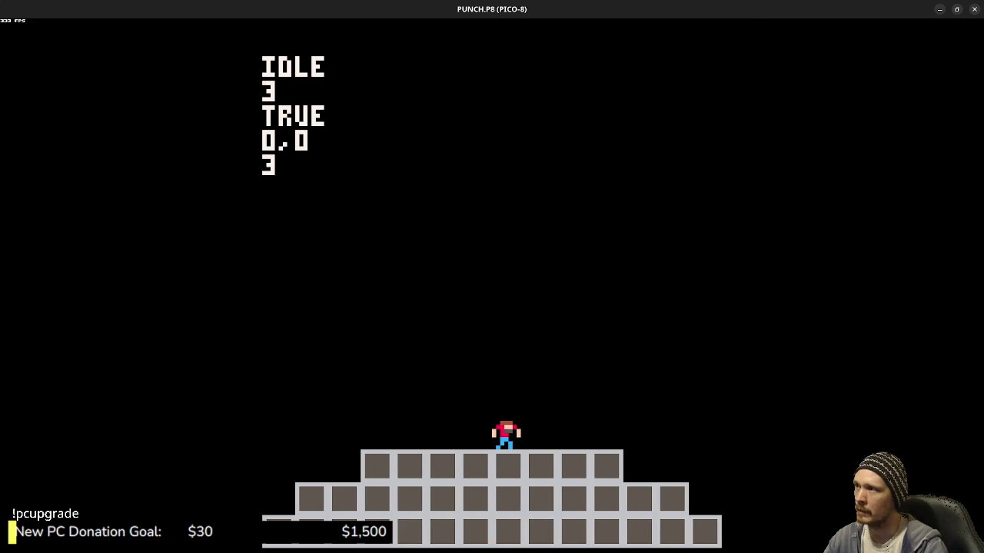
pyautogui.press('Escape')
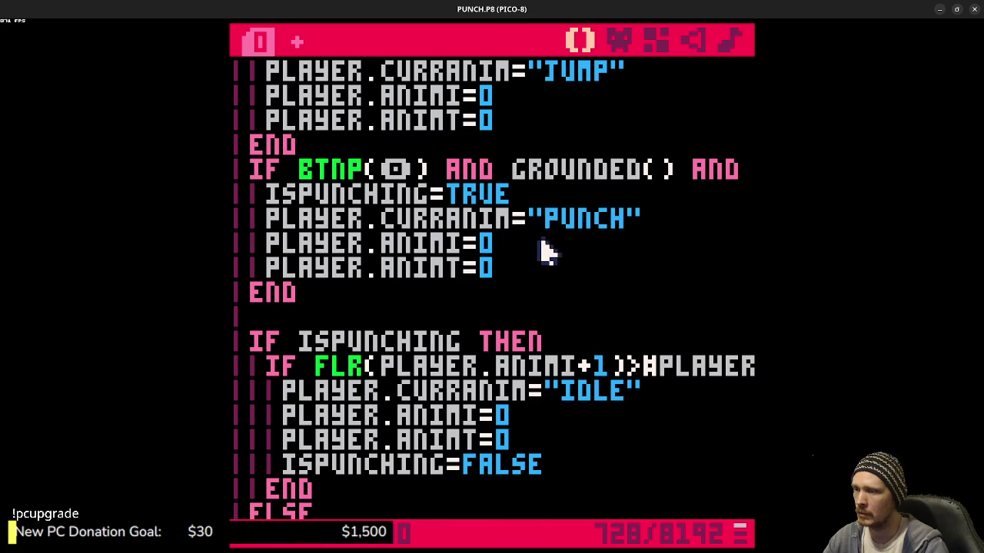
pyautogui.scroll(-10, 542, 253)
pyautogui.scroll(-6, 554, 315)
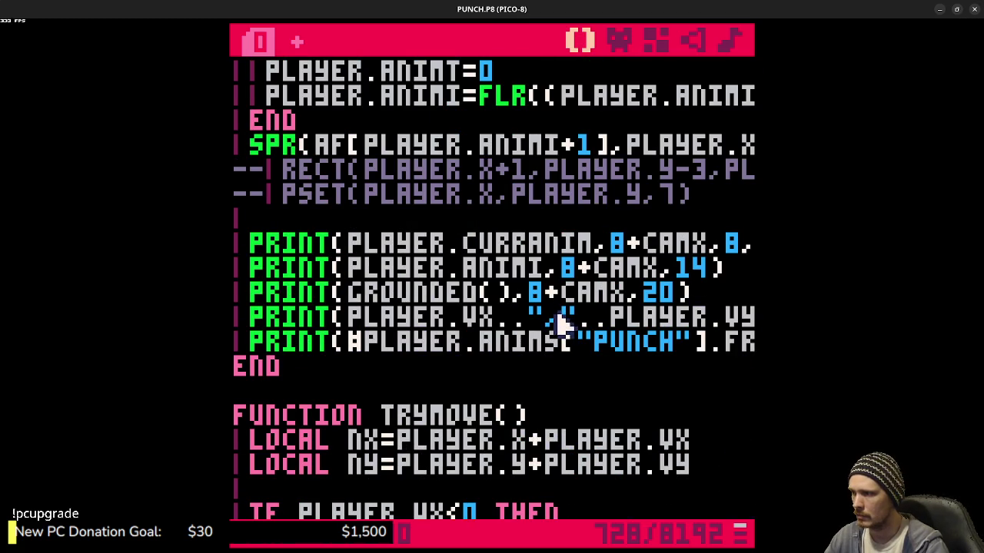
pyautogui.scroll(20, 607, 299)
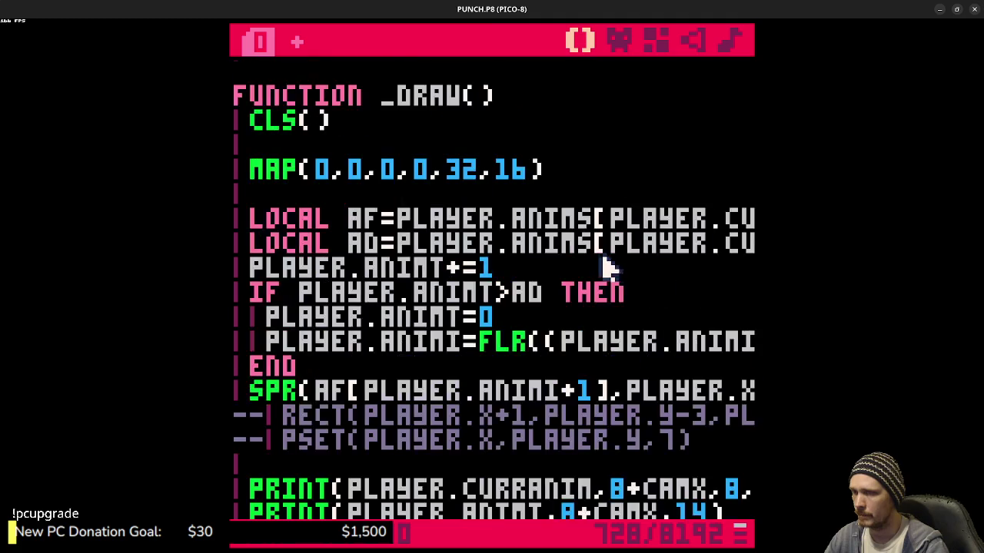
pyautogui.scroll(15, 670, 326)
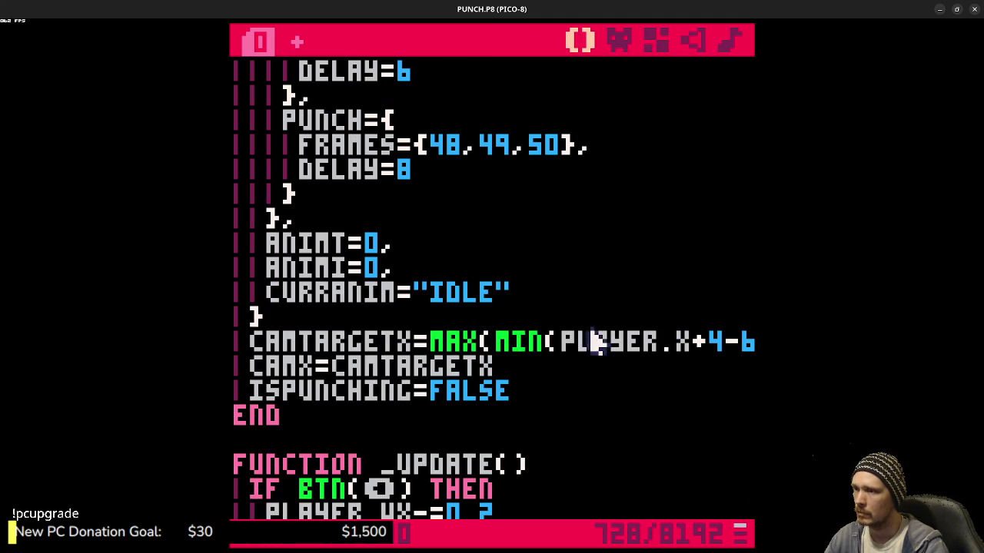
pyautogui.scroll(3, 561, 346)
pyautogui.scroll(-12, 572, 353)
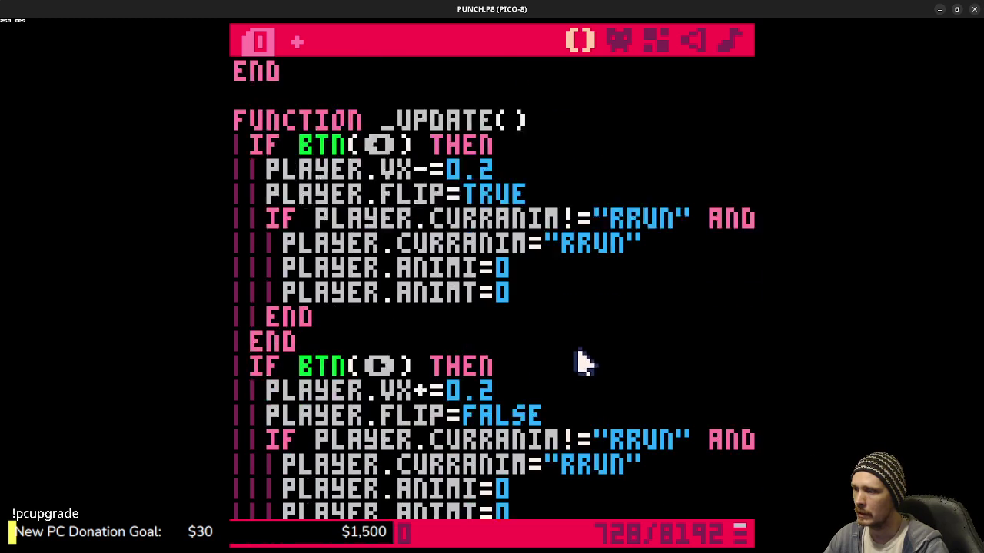
pyautogui.scroll(-4, 583, 355)
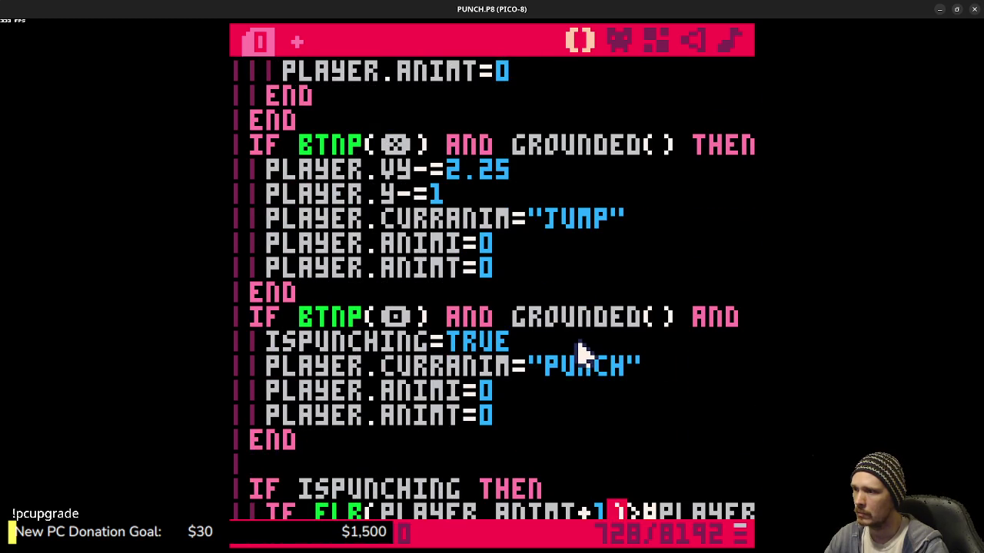
pyautogui.scroll(-2, 580, 353)
pyautogui.scroll(-1, 576, 352)
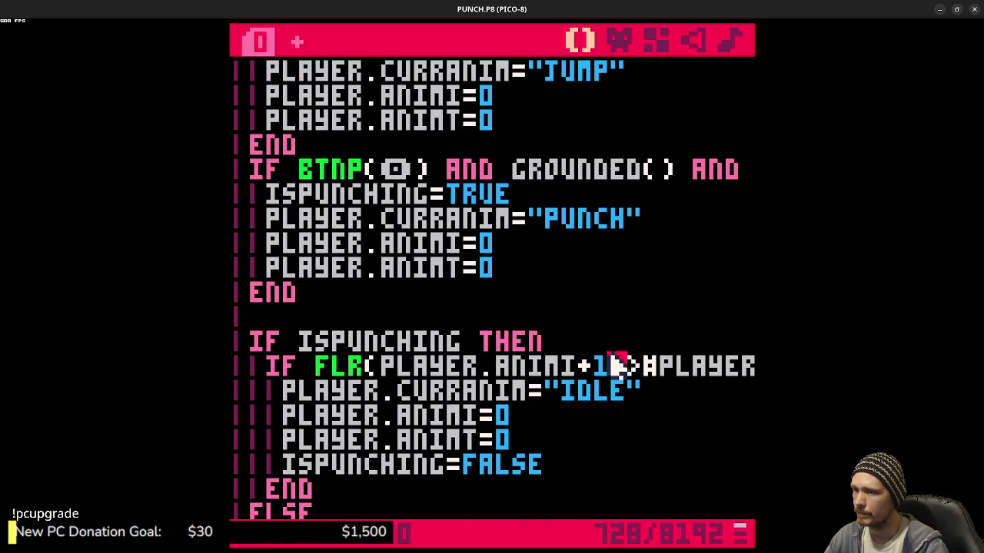
# - Make the comparison FLR(PLAYER.ANIMI+1)>=, save, and relaunch the game
pyautogui.click(646, 367)
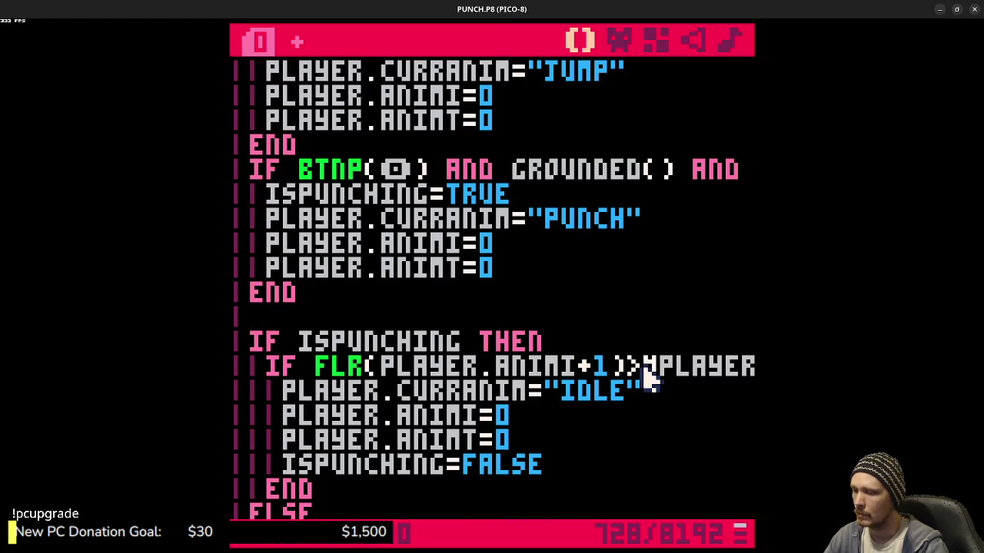
pyautogui.write('=')
pyautogui.hotkey('ctrl', 's')
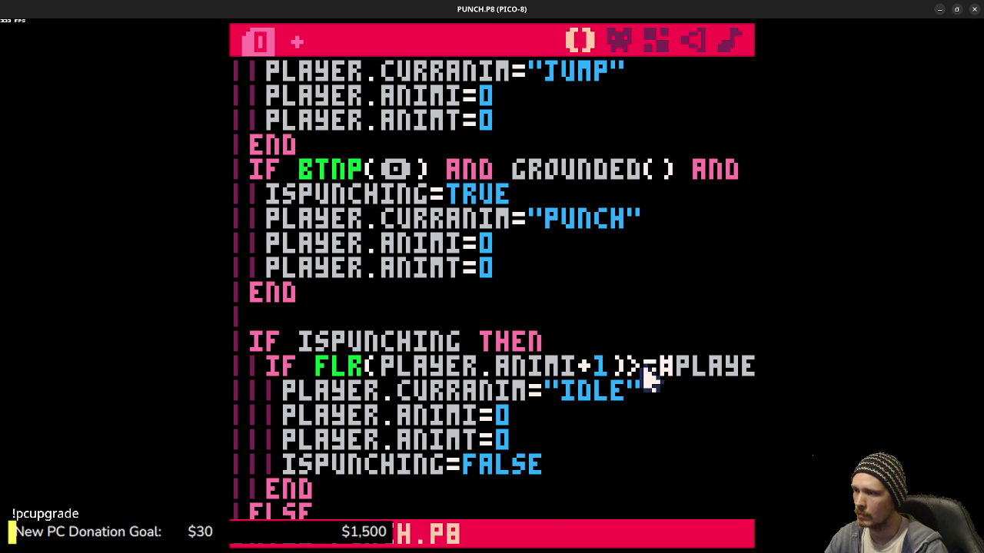
pyautogui.hotkey('ctrl', 'r')
pyautogui.press('z')
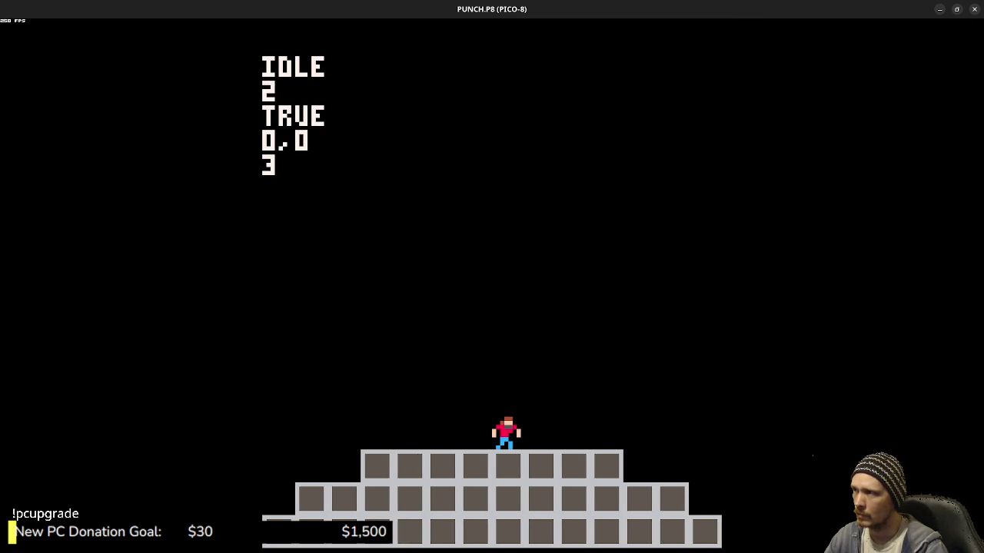
pyautogui.press('x')
pyautogui.press('x')
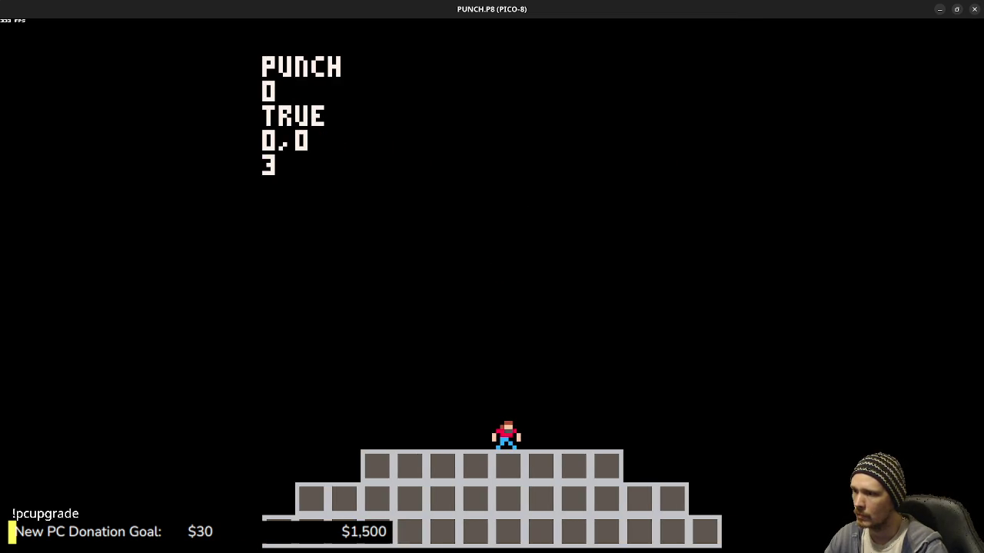
pyautogui.press('x')
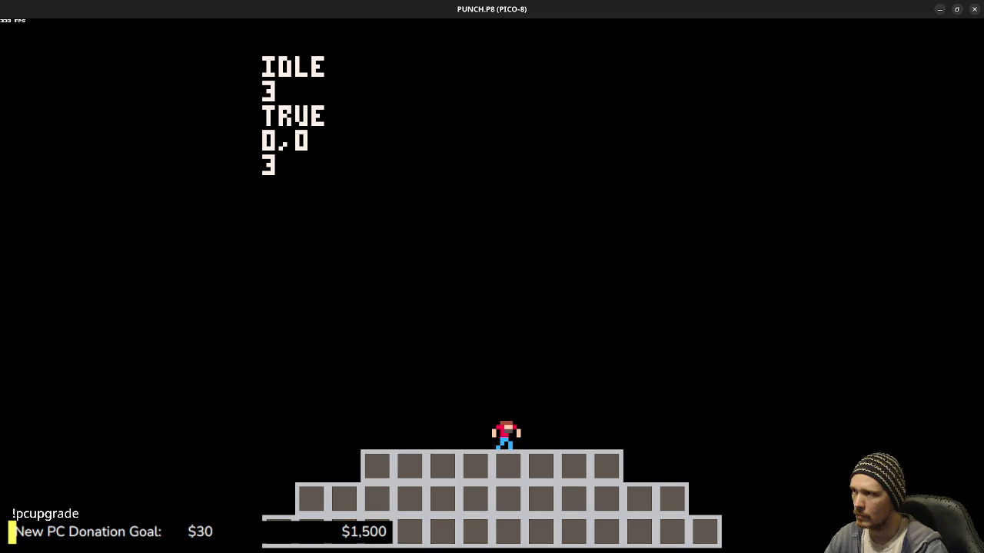
pyautogui.press('Escape')
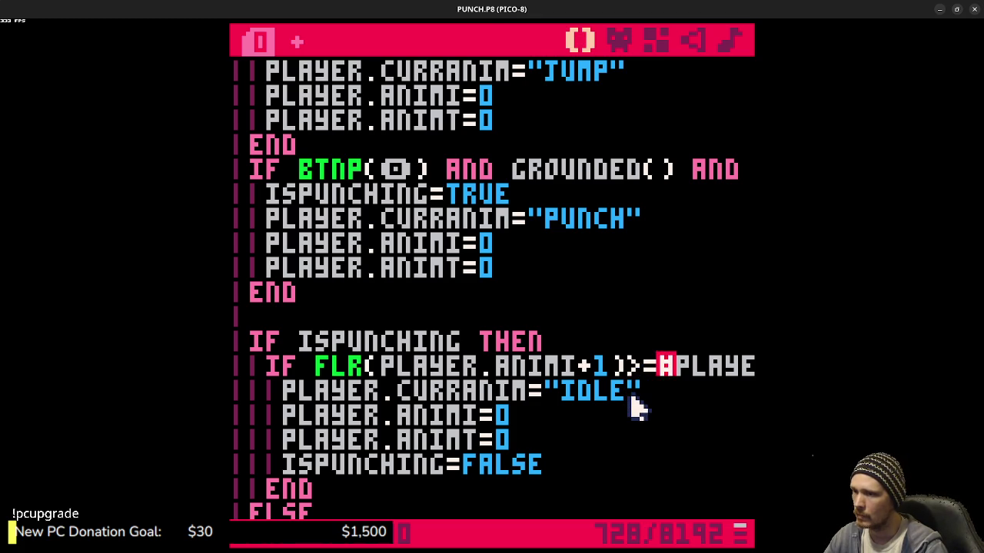
pyautogui.click(679, 372)
pyautogui.moveTo(694, 376); pyautogui.dragTo(749, 367)
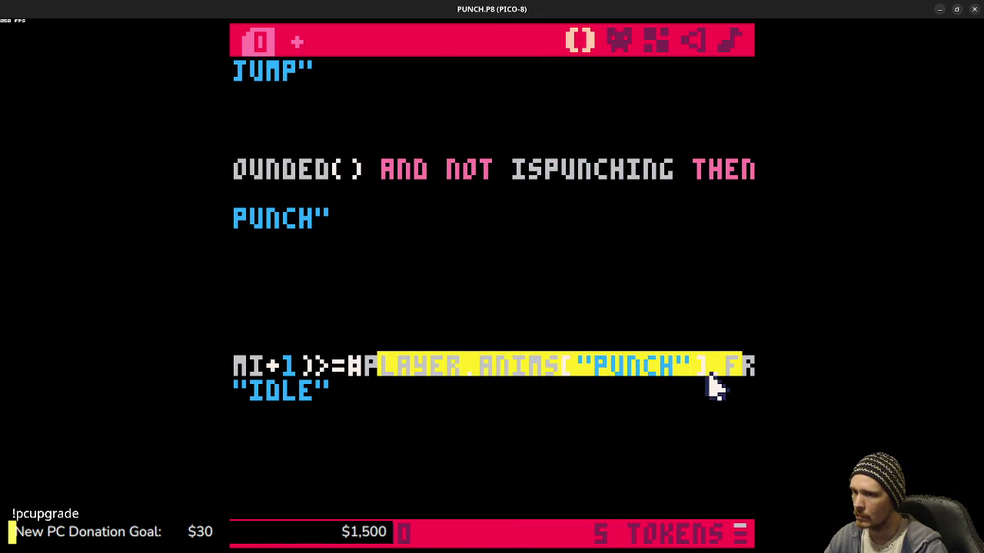
pyautogui.click(369, 378)
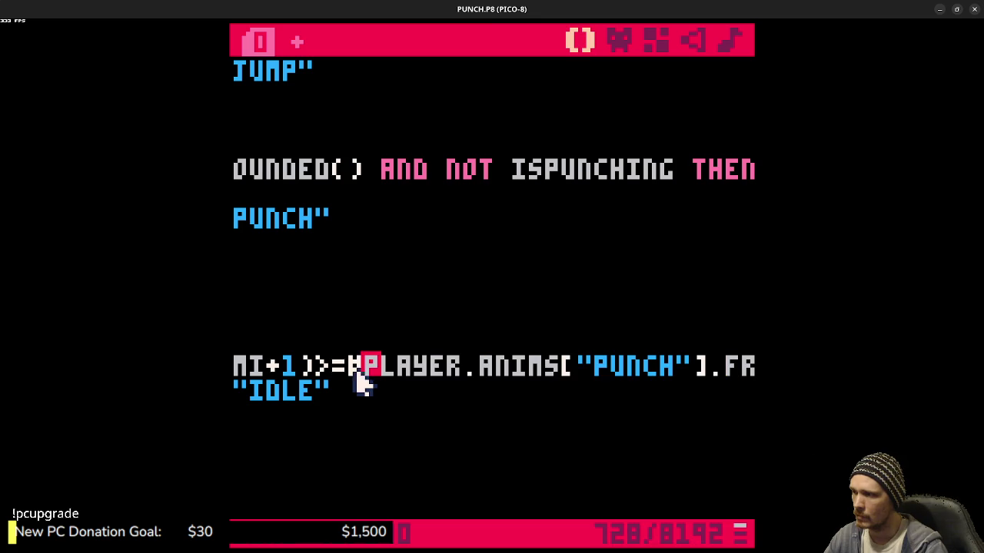
pyautogui.click(348, 379)
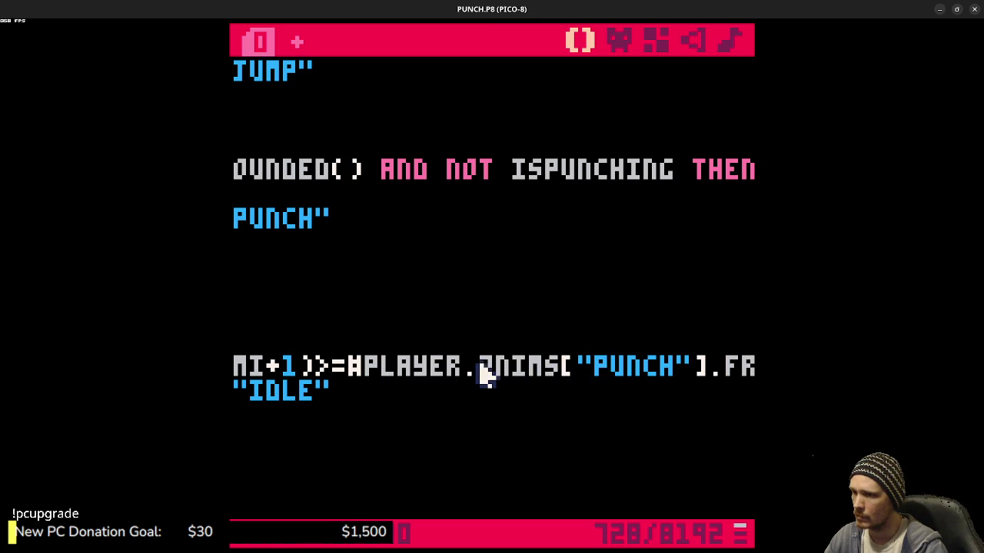
pyautogui.moveTo(555, 373)
pyautogui.mouseDown()
pyautogui.moveTo(742, 372)
pyautogui.moveTo(692, 372)
pyautogui.mouseUp()
pyautogui.click(691, 373)
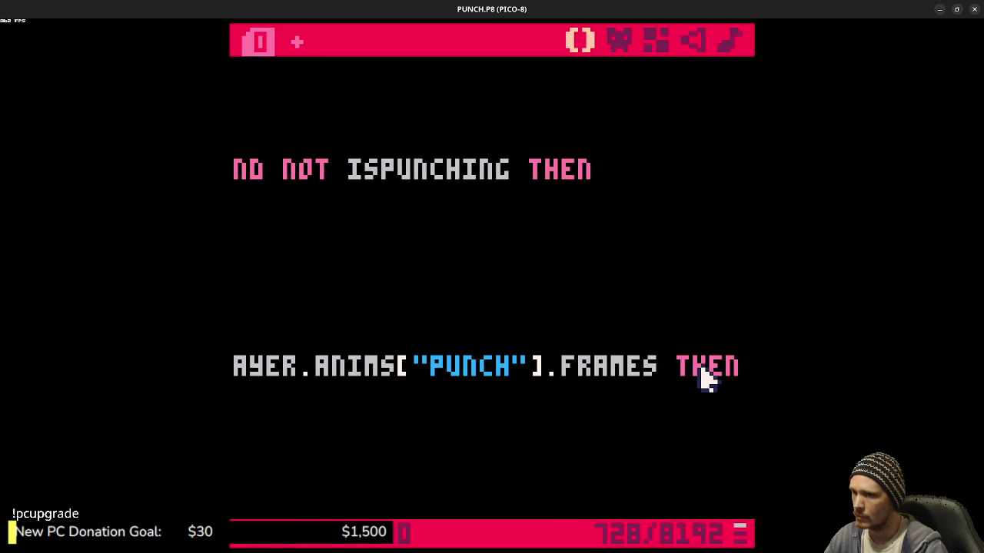
pyautogui.write('-1')
pyautogui.hotkey('ctrl', 'r')
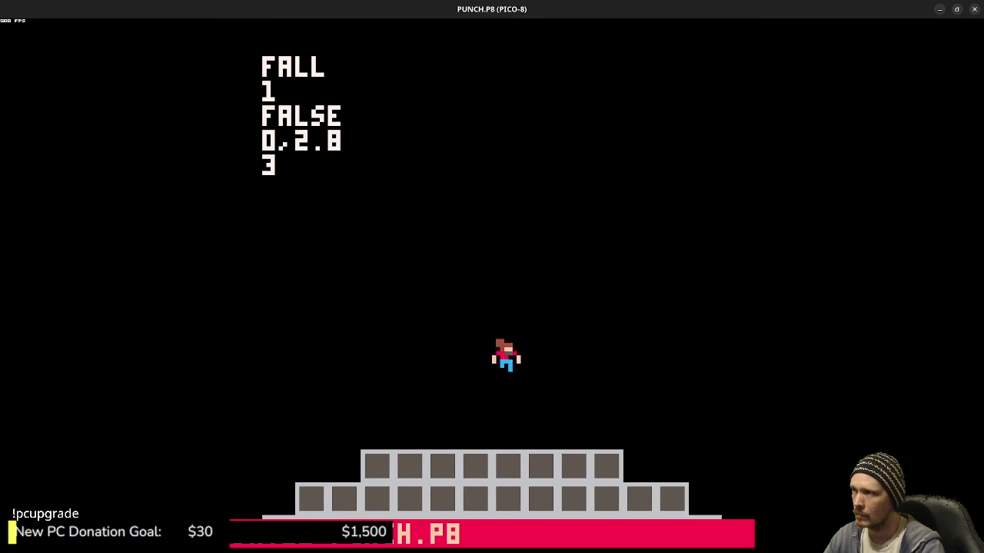
pyautogui.press('x')
pyautogui.press('x')
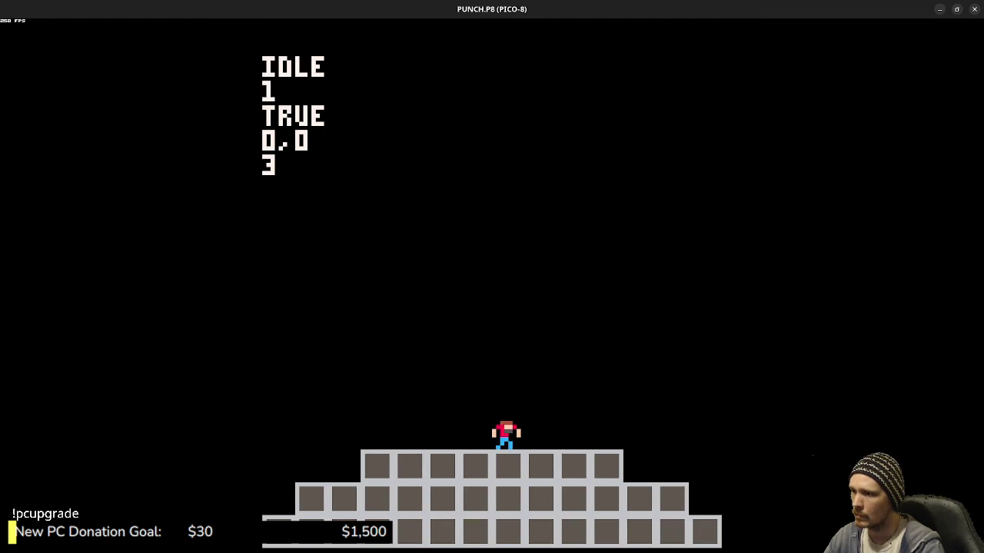
pyautogui.press('x')
pyautogui.press('Escape')
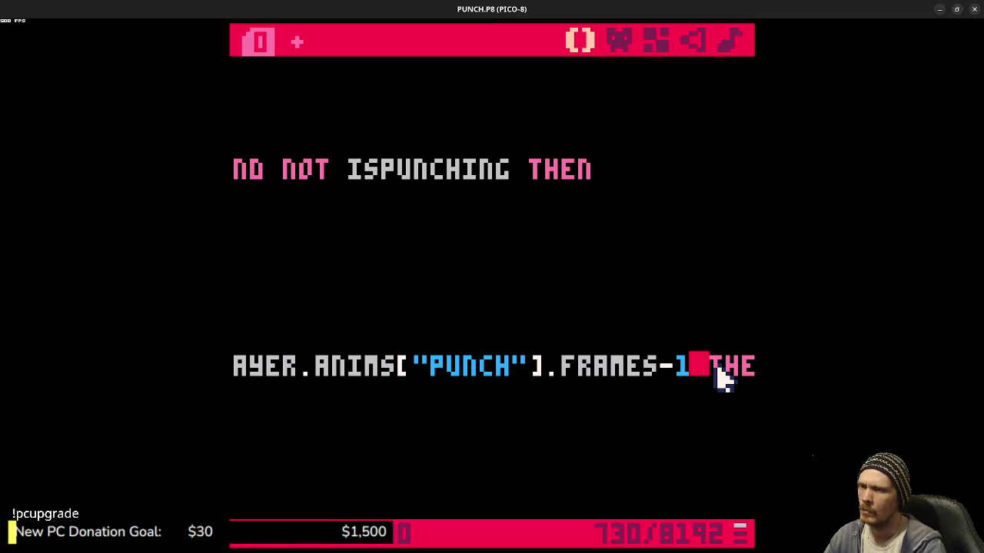
pyautogui.press('BackSpace')
pyautogui.press('BackSpace')
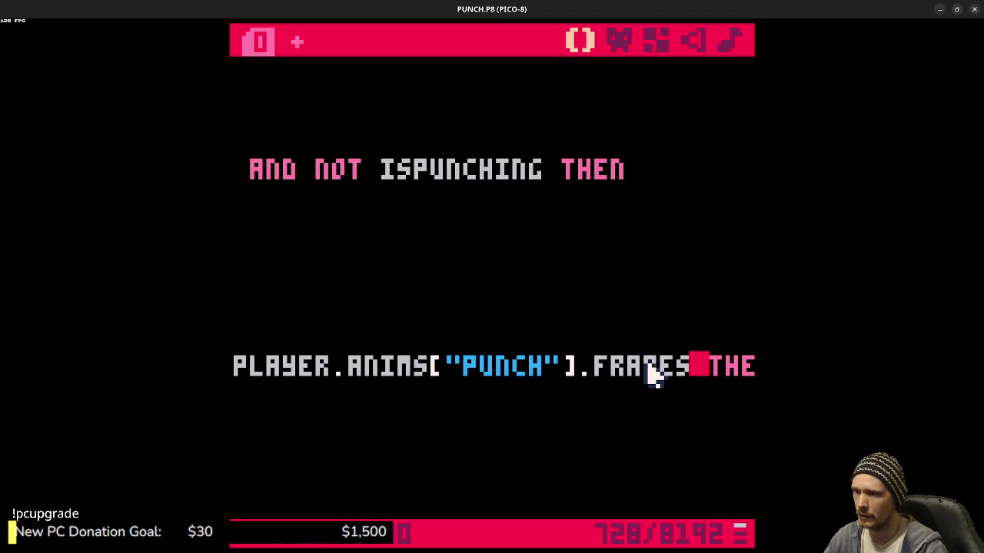
pyautogui.moveTo(691, 373)
pyautogui.mouseDown()
pyautogui.moveTo(276, 378)
pyautogui.moveTo(234, 367)
pyautogui.mouseUp()
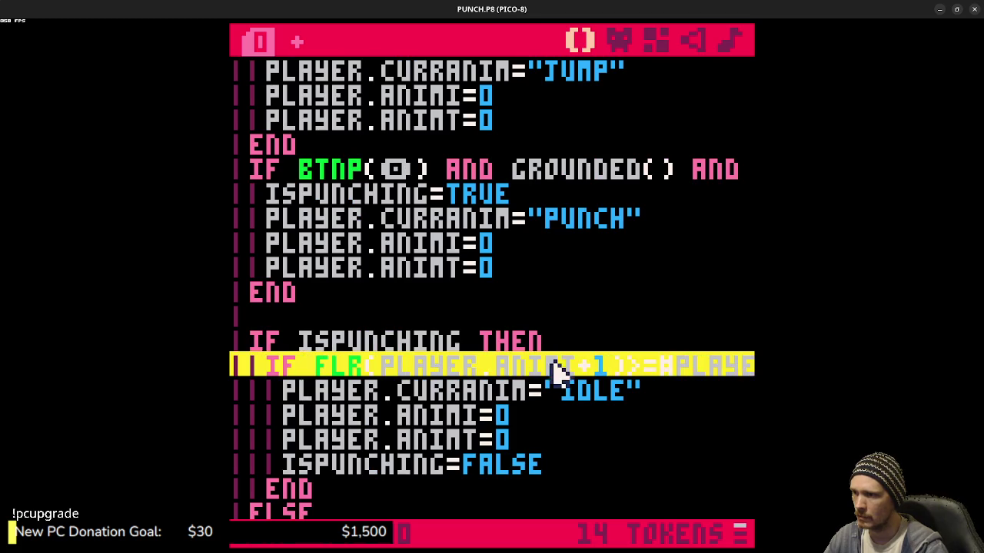
# - Remove the +1 from FLR(PLAYER.ANIMI+1) and test a punch while walking right
pyautogui.click(616, 367)
pyautogui.press('BackSpace')
pyautogui.press('BackSpace')
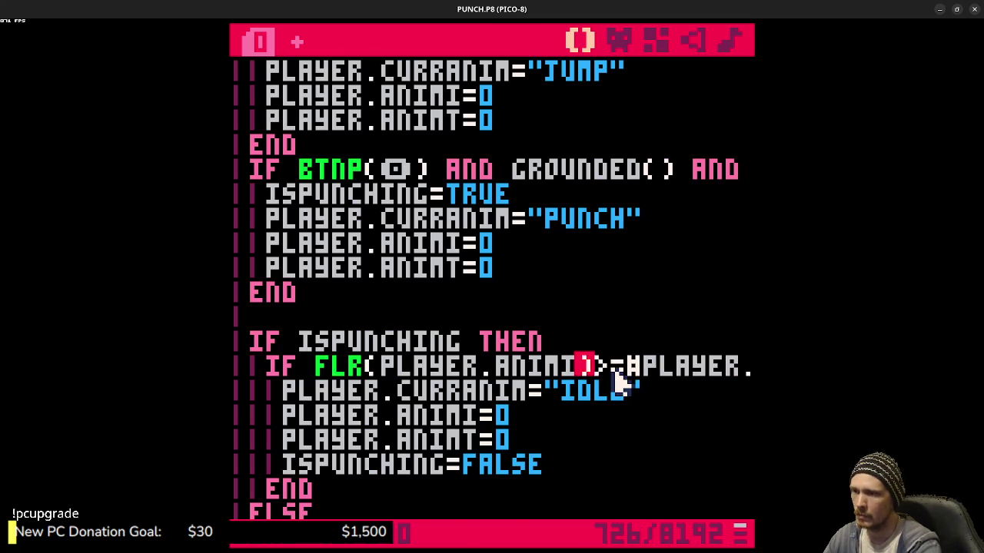
pyautogui.hotkey('ctrl', 'r')
pyautogui.press('x')
pyautogui.press('Right')
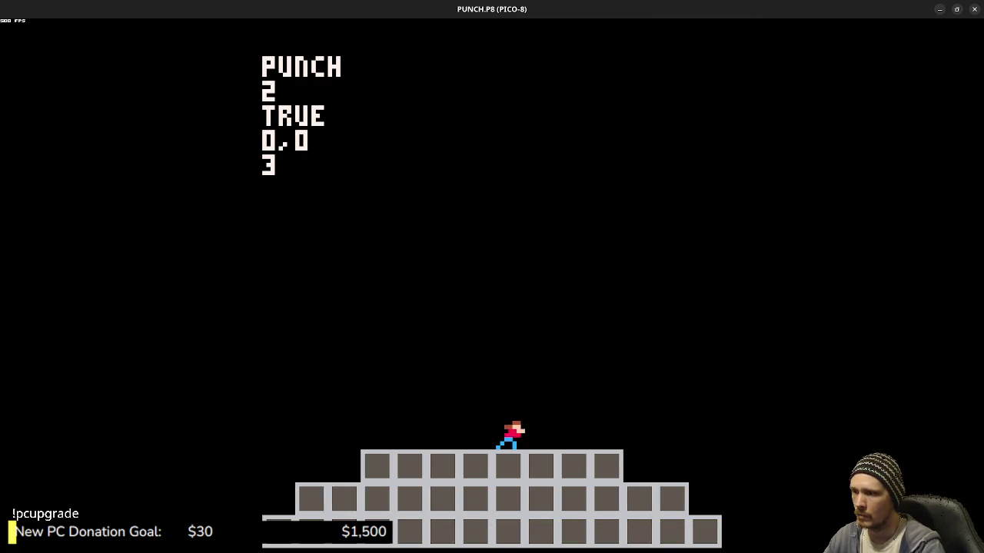
pyautogui.press('Right')
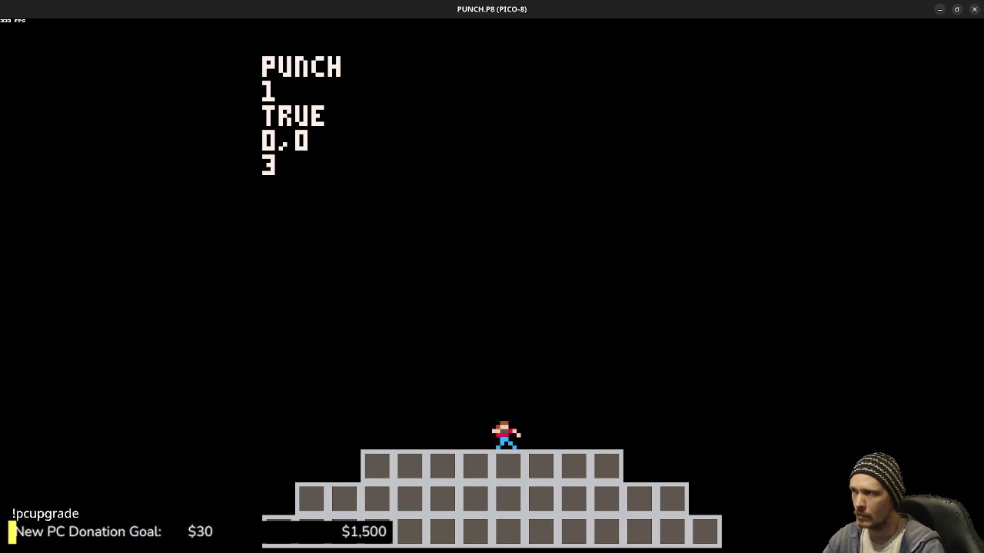
pyautogui.press('Escape')
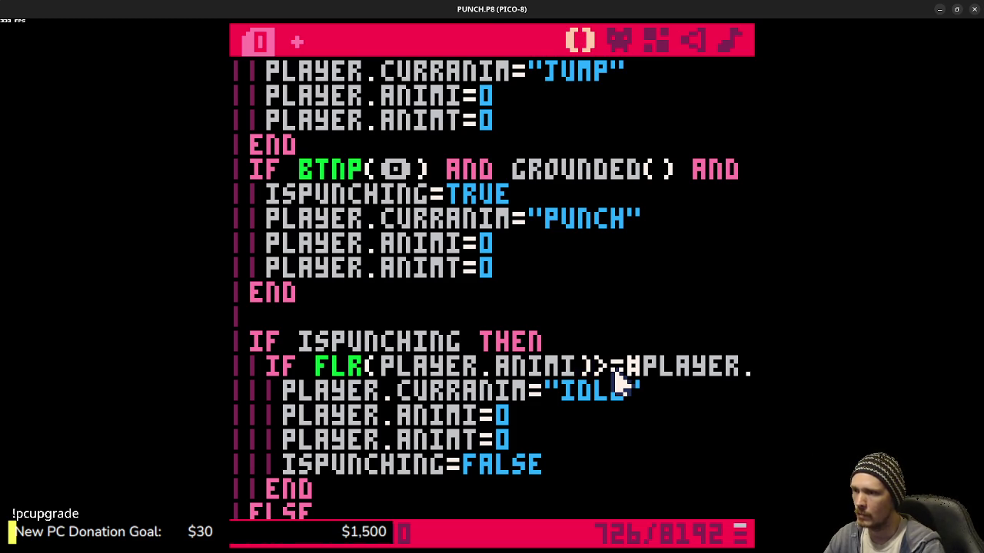
# - Compare against ANIMS["PUNCH"].FRAMES-1 and confirm two test punches return to IDLE
pyautogui.write('anims["punch"].fram')
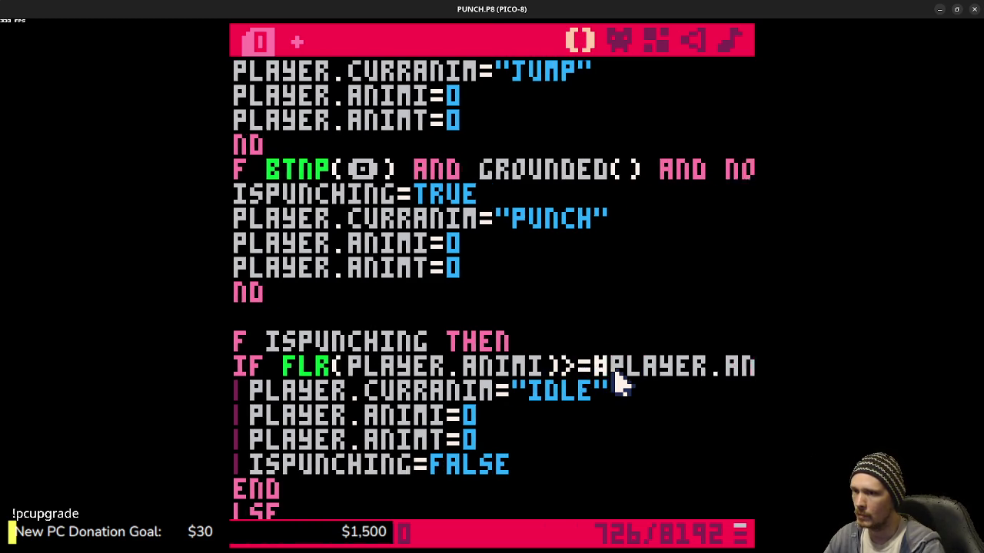
pyautogui.write('es-1')
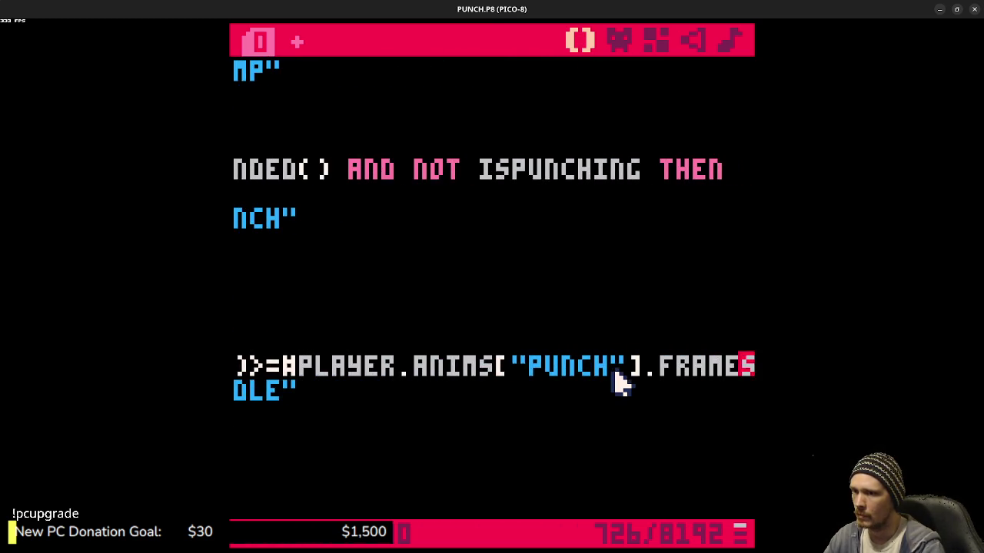
pyautogui.hotkey('ctrl', 'r')
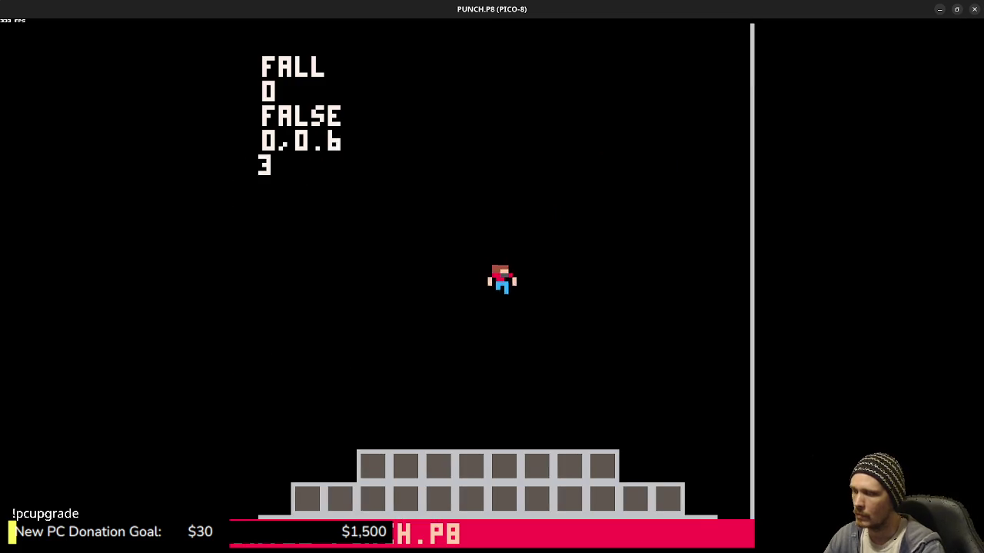
pyautogui.press('x')
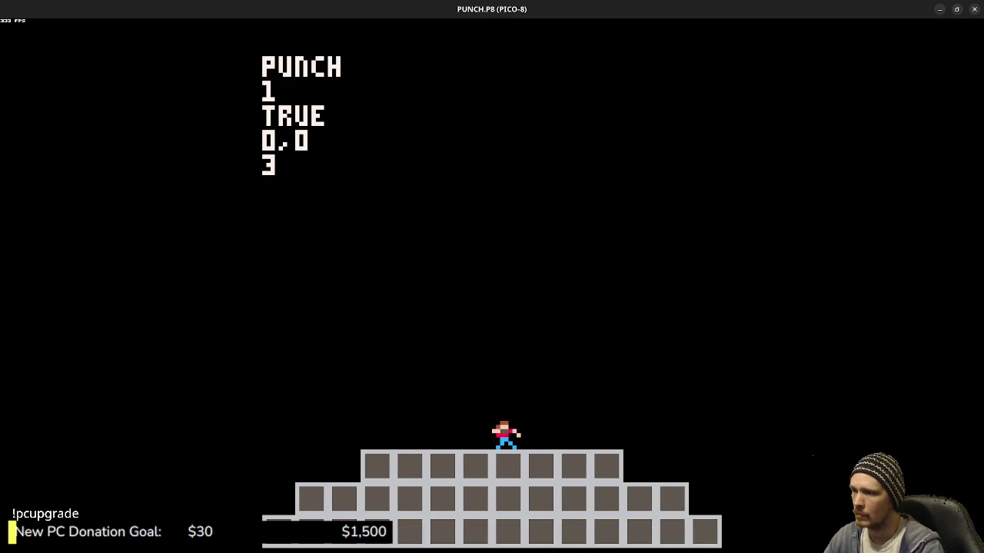
pyautogui.press('x')
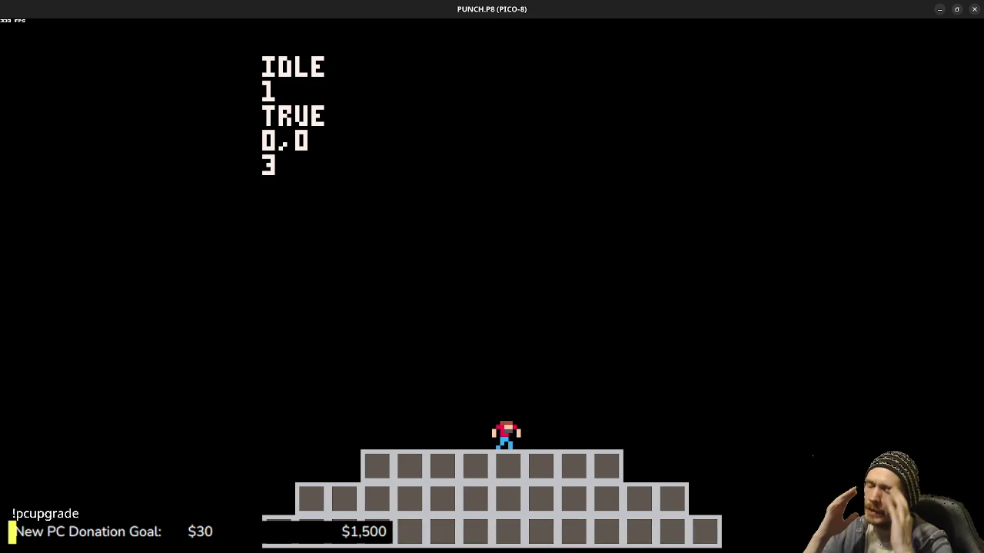
pyautogui.press('Escape')
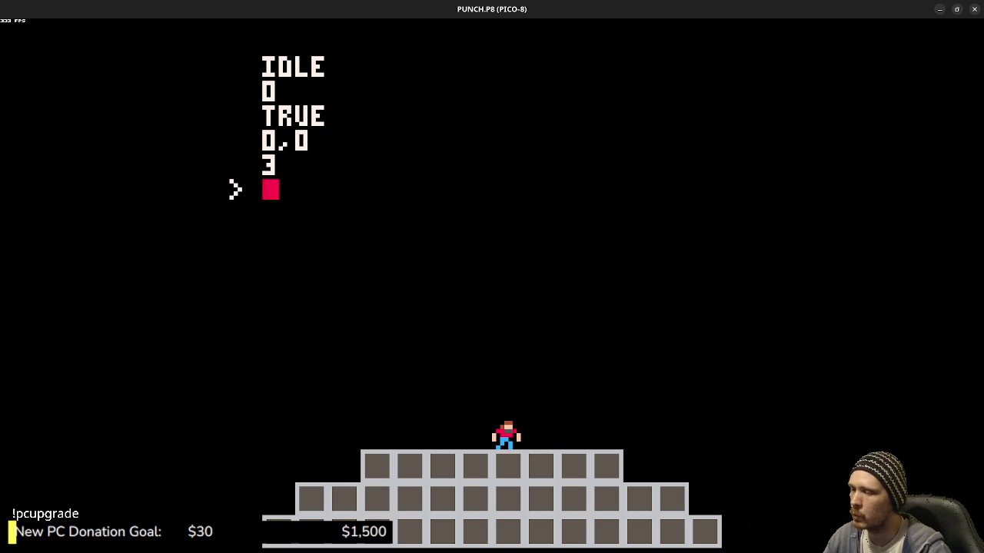
pyautogui.press('Escape')
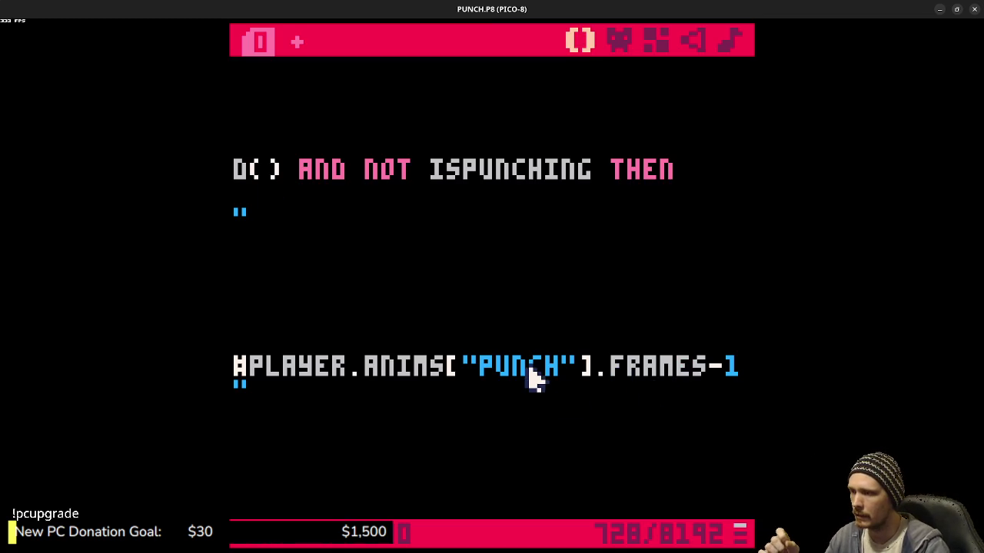
pyautogui.moveTo(531, 377); pyautogui.dragTo(231, 367)
# - Wrap the timer as FLR(PLAYER.ANIMT) in the IF line and test a punch
pyautogui.scroll(-8, 286, 395)
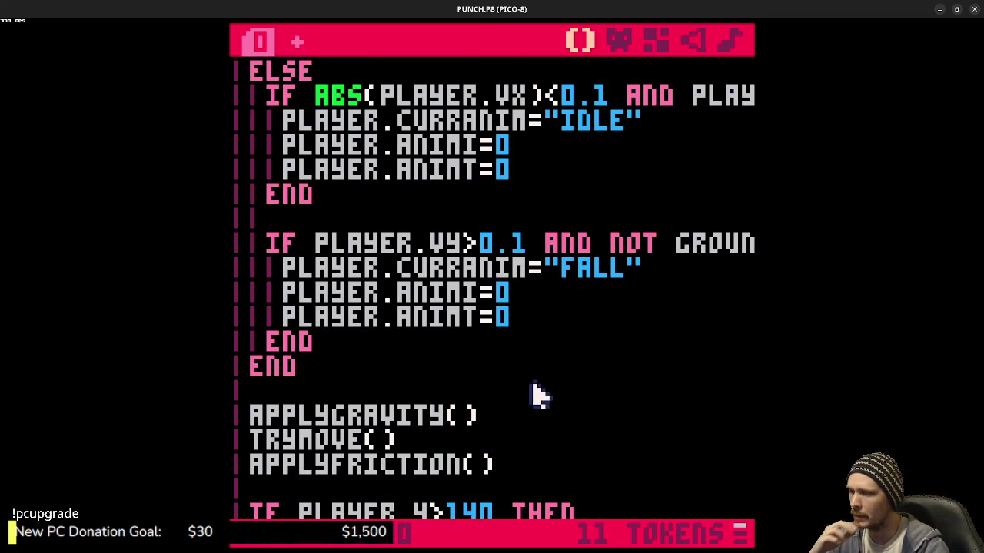
pyautogui.scroll(-8, 537, 390)
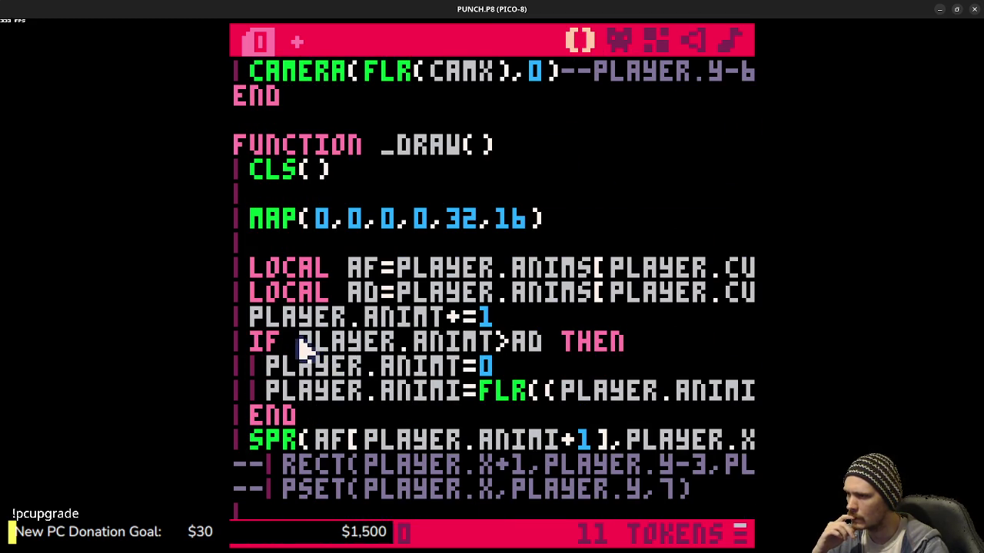
pyautogui.click(498, 392)
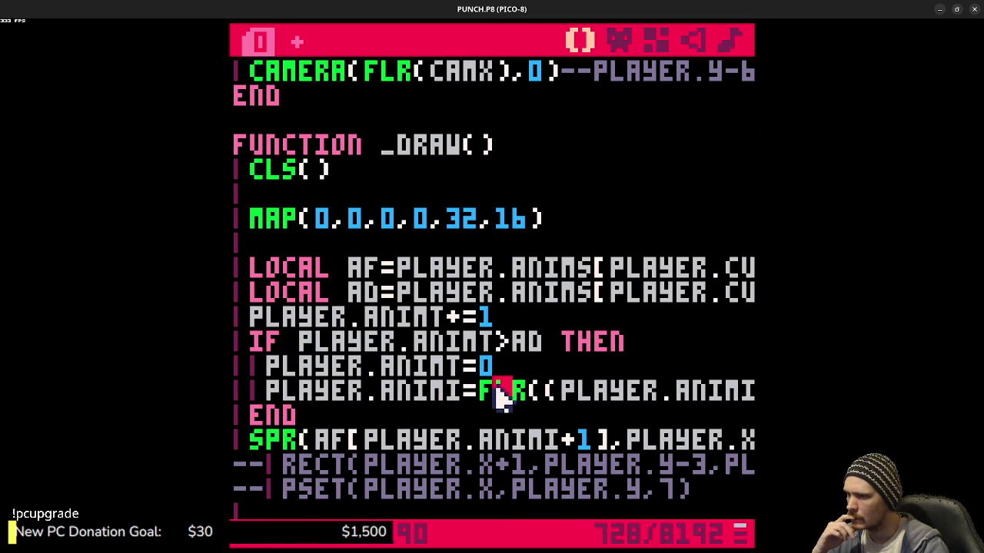
pyautogui.doubleClick(496, 390)
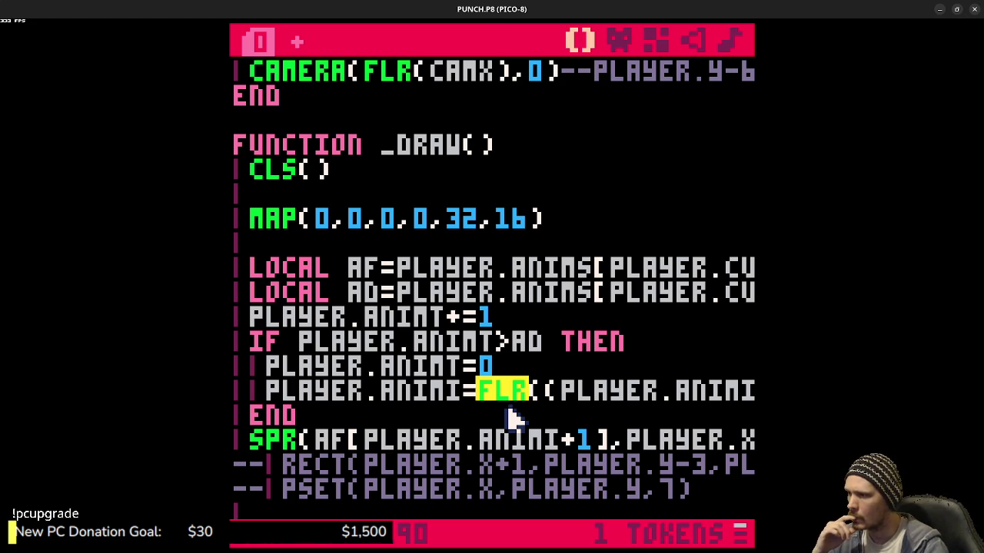
pyautogui.click(306, 343)
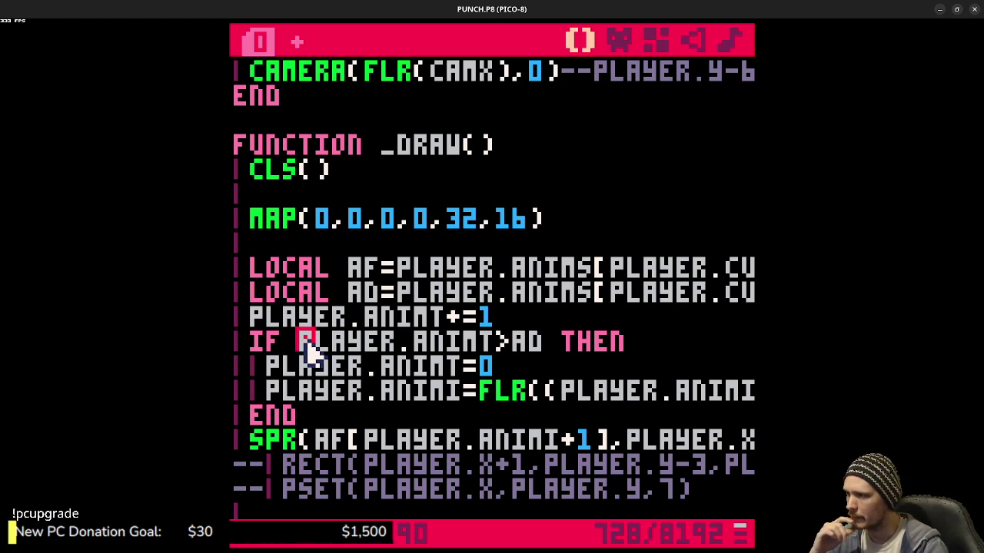
pyautogui.write('FLR(')
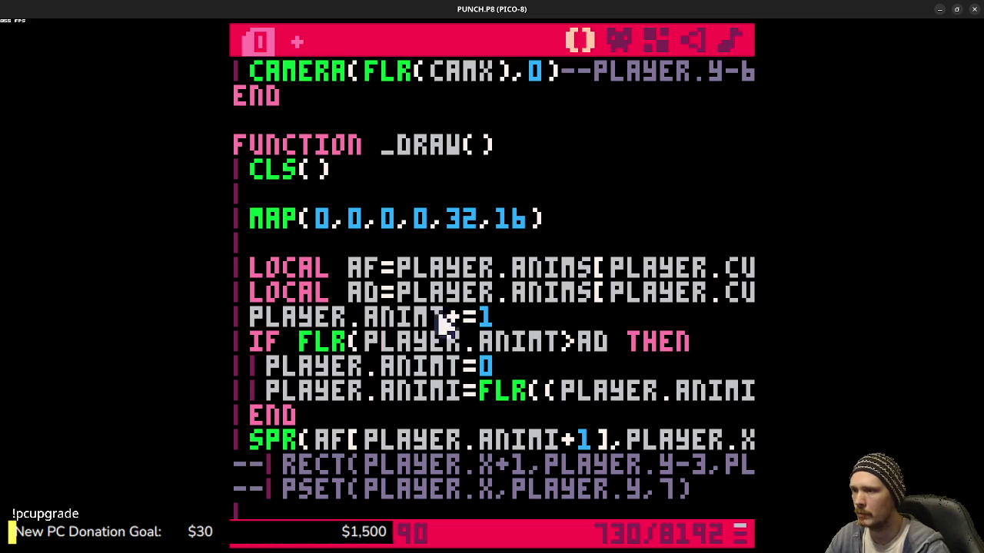
pyautogui.click(563, 344)
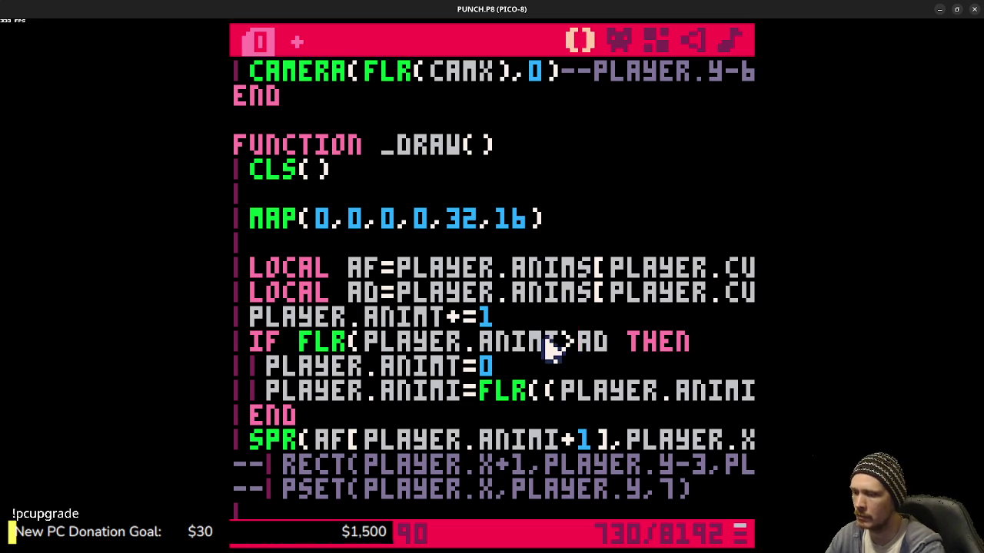
pyautogui.write(')')
pyautogui.hotkey('ctrl', 'r')
pyautogui.press('x')
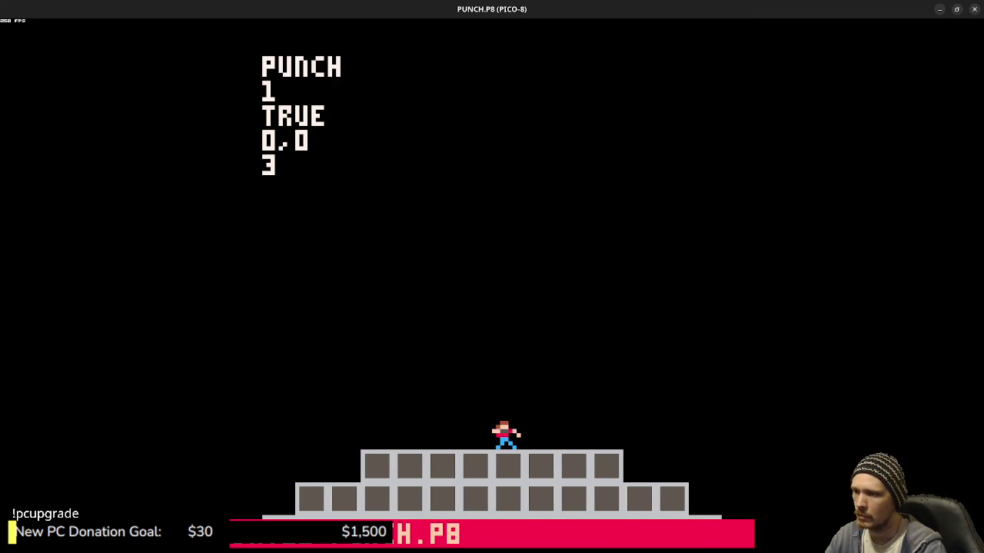
pyautogui.press('Escape')
# - Strip FLR from around PLAYER.ANIMT, save the cart, and review the frame-index update line
pyautogui.press('BackSpace')
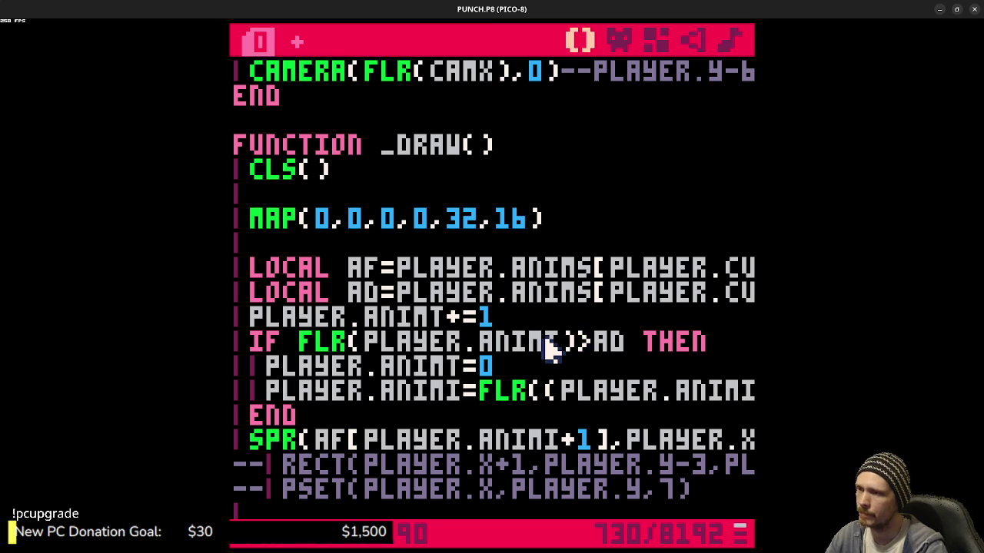
pyautogui.press('Left')
pyautogui.press('Left')
pyautogui.press('Left')
pyautogui.press('BackSpace')
pyautogui.press('BackSpace')
pyautogui.press('BackSpace')
pyautogui.hotkey('ctrl', 's')
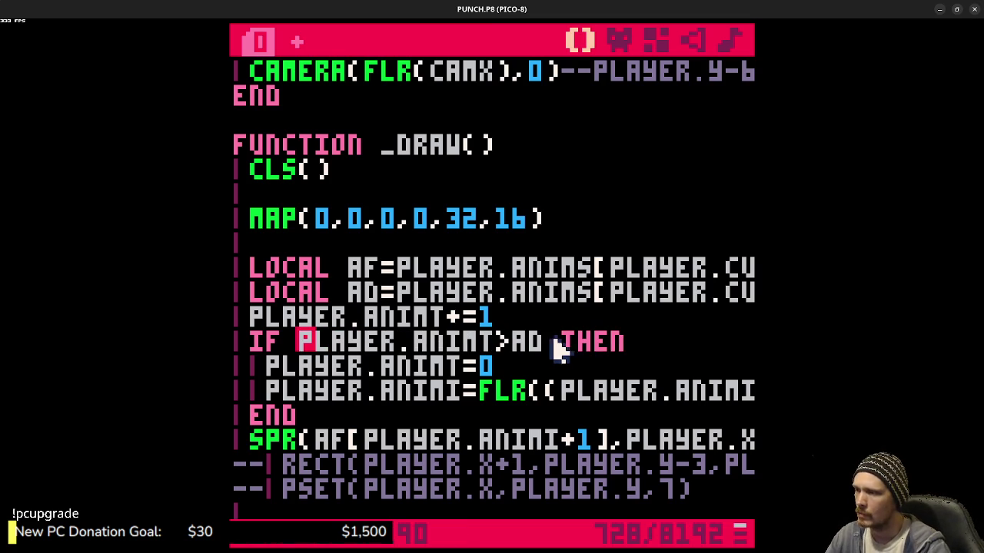
pyautogui.click(515, 391)
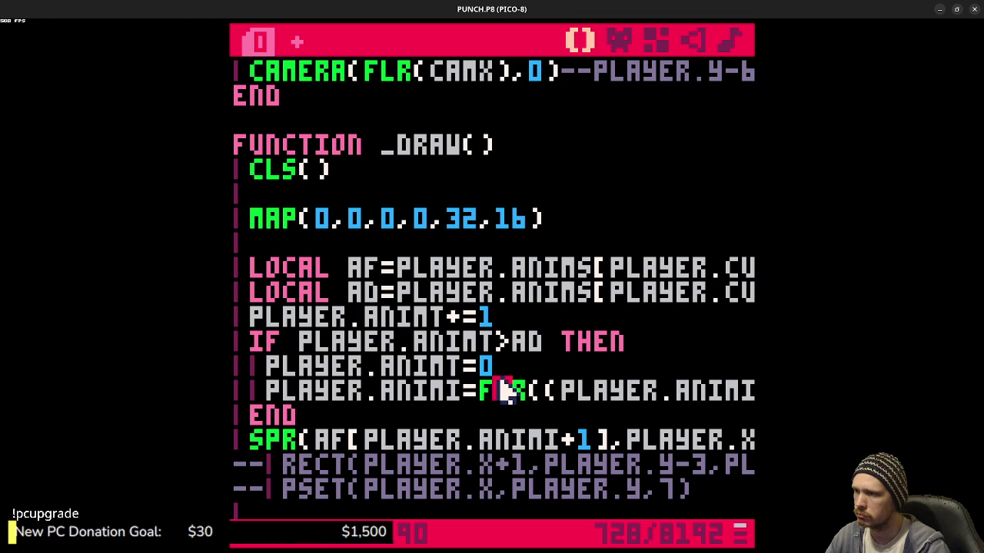
pyautogui.click(567, 392)
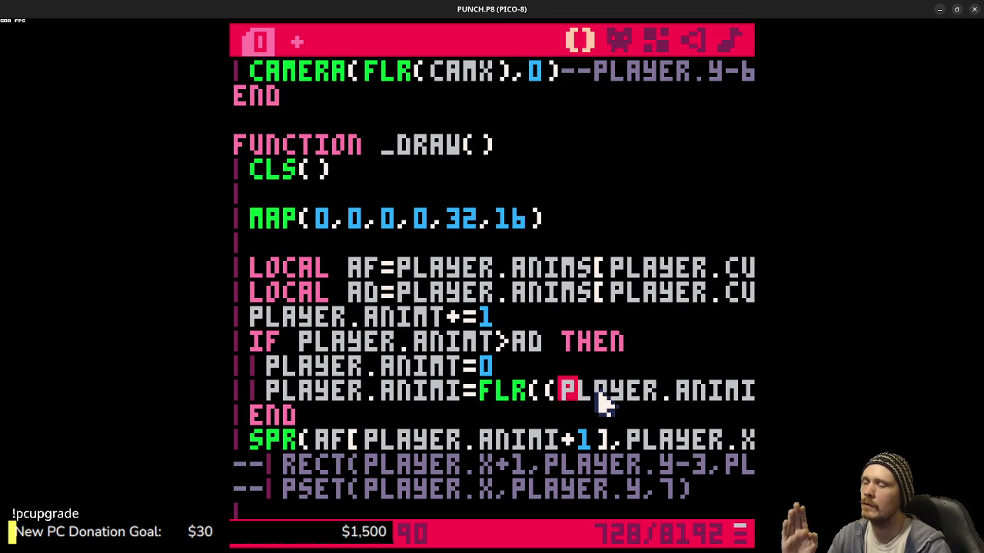
# - Change the timer check to PLAYER.ANIMT>=AD, save, and test a punch in the game
pyautogui.click(486, 340)
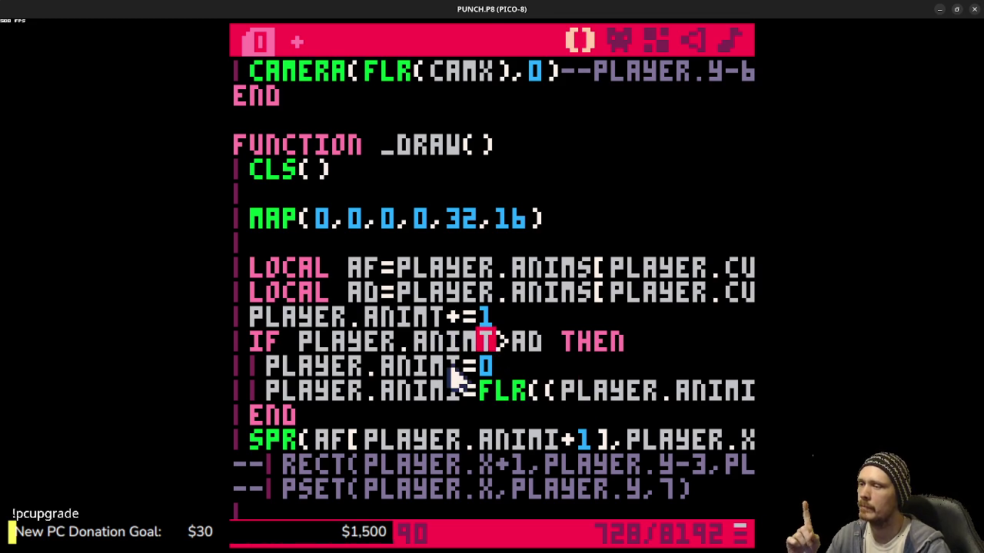
pyautogui.doubleClick(452, 366)
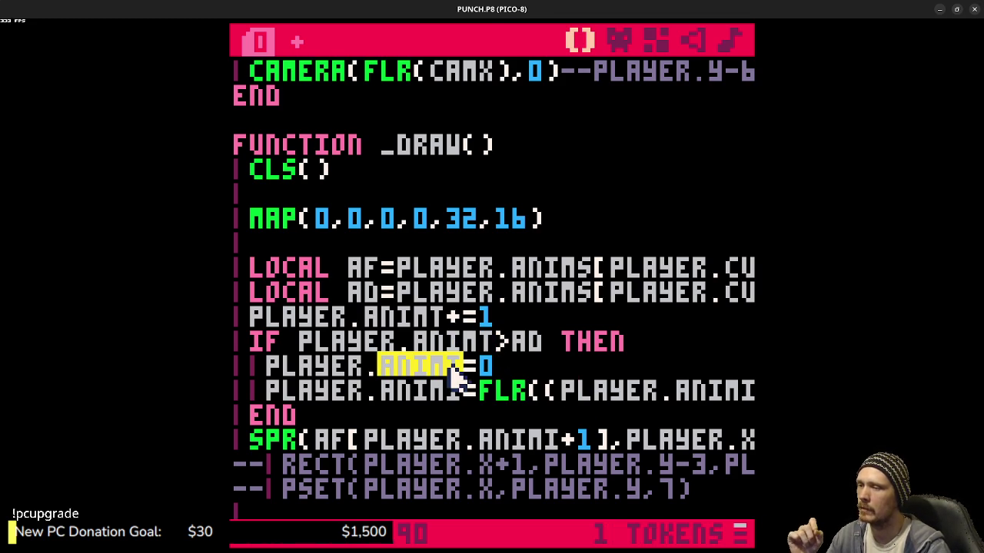
pyautogui.click(516, 359)
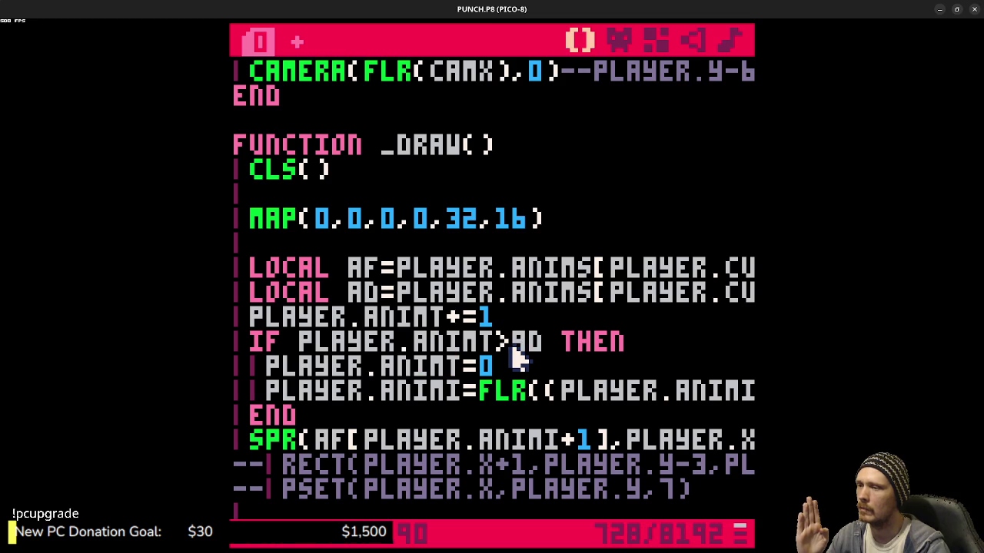
pyautogui.doubleClick(527, 341)
pyautogui.write('AD')
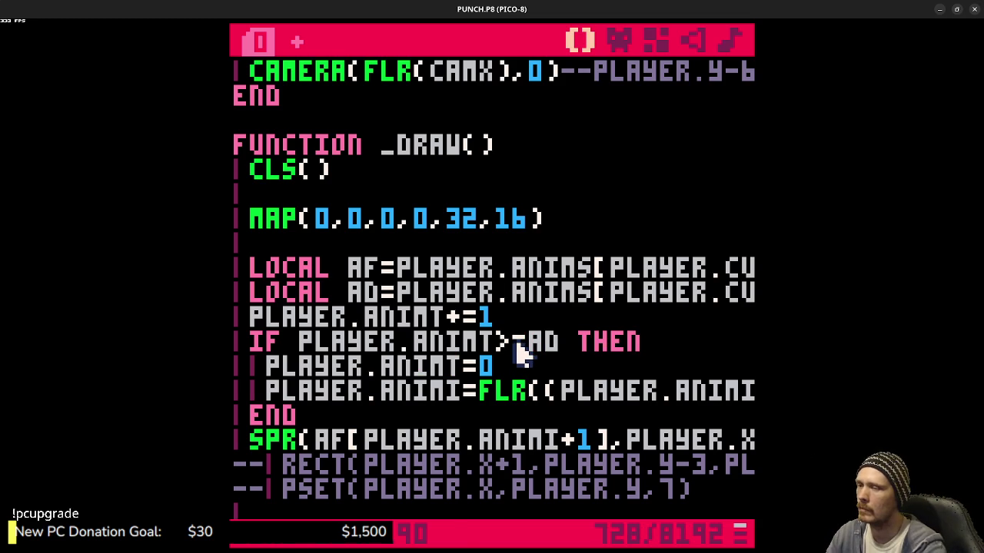
pyautogui.click(514, 341)
pyautogui.write('=')
pyautogui.hotkey('ctrl', 's')
pyautogui.hotkey('ctrl', 'r')
pyautogui.press('x')
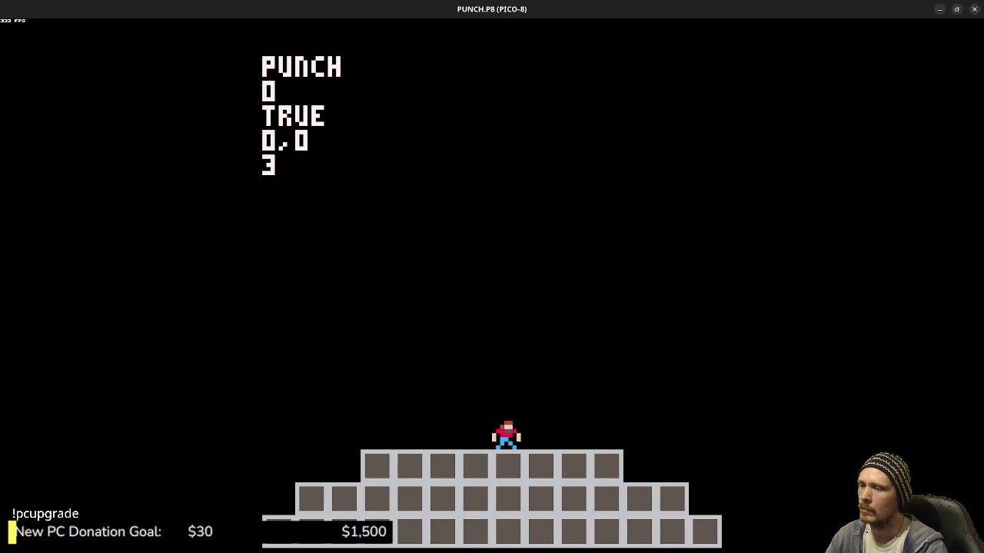
pyautogui.press('Escape')
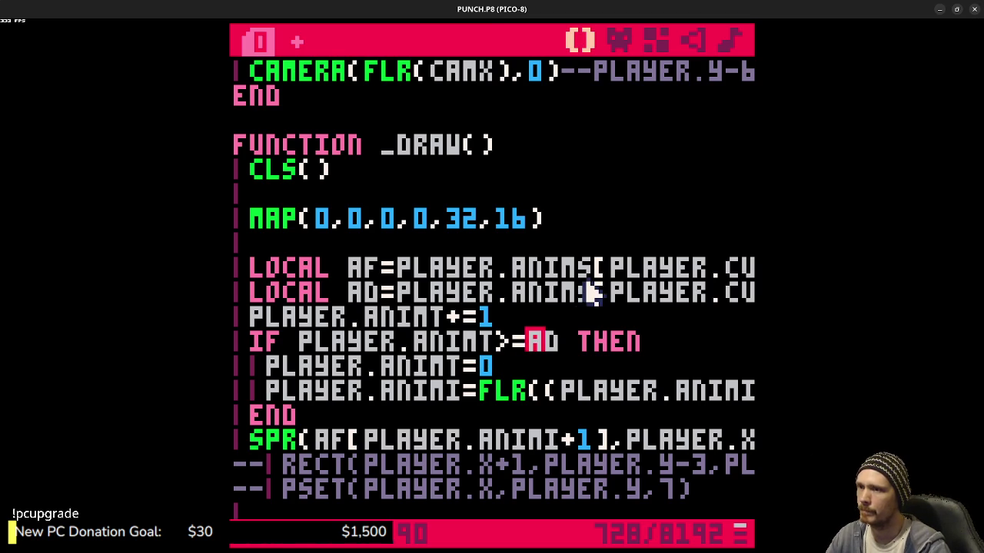
# - Wrap PLAYER.ANIMT in FLR() so the timer check reads IF FLR(PLAYER.ANIMT)>=AD THEN
pyautogui.moveTo(541, 292); pyautogui.dragTo(753, 292)
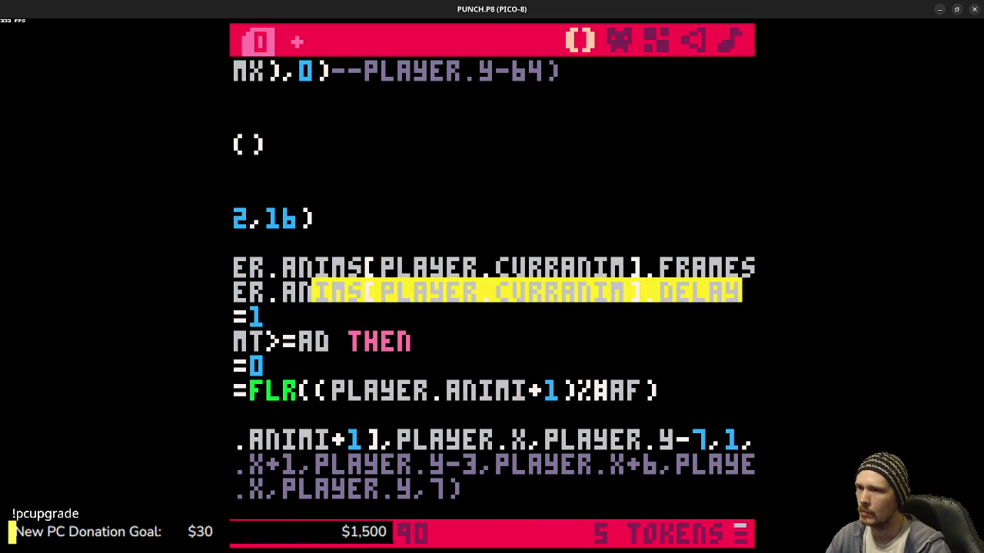
pyautogui.click(666, 292)
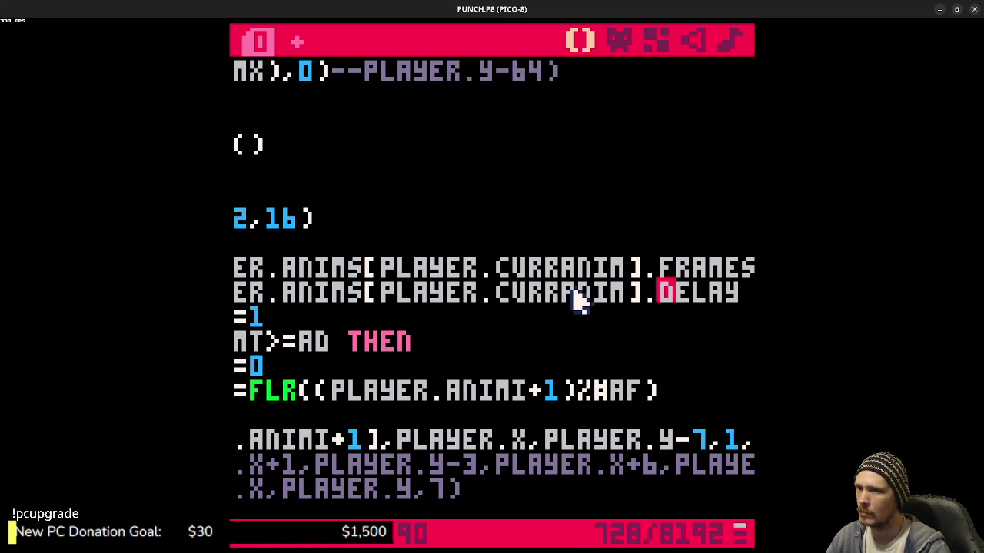
pyautogui.click(484, 294)
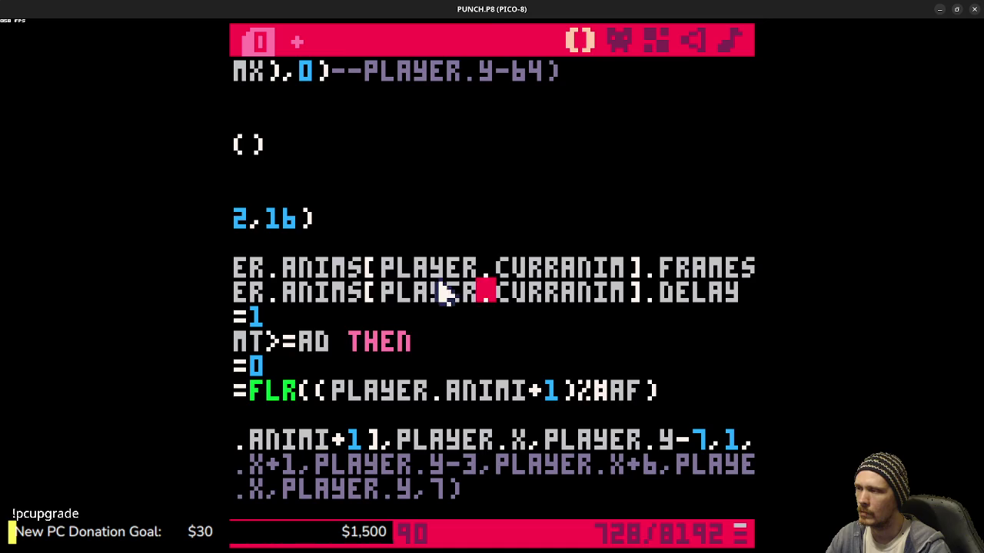
pyautogui.moveTo(444, 294); pyautogui.dragTo(234, 293)
pyautogui.click(434, 267)
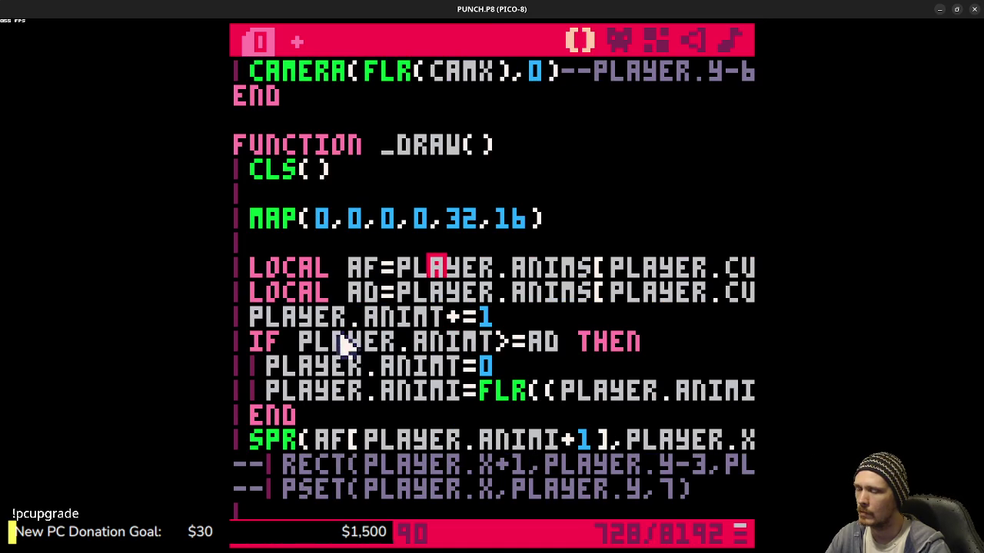
pyautogui.click(305, 340)
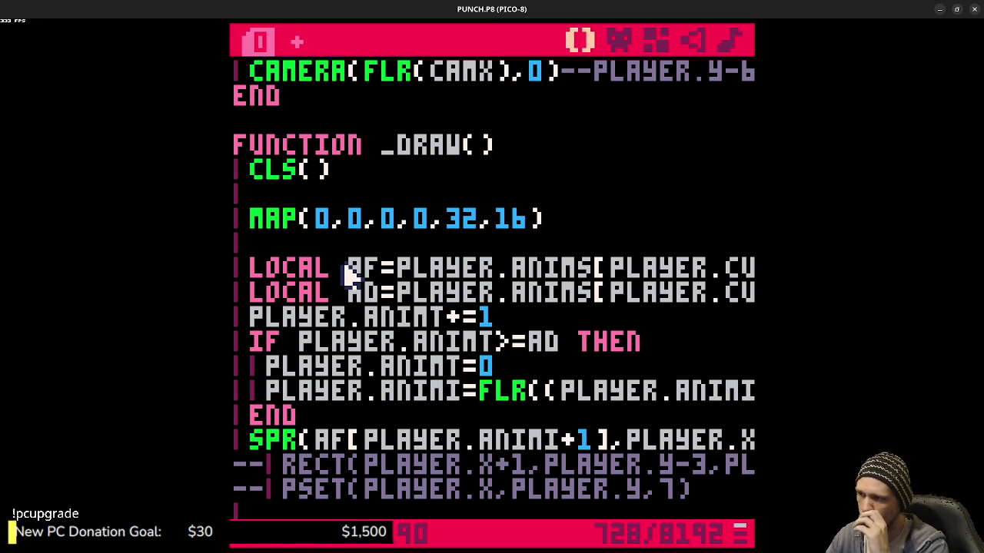
pyautogui.write('flr(')
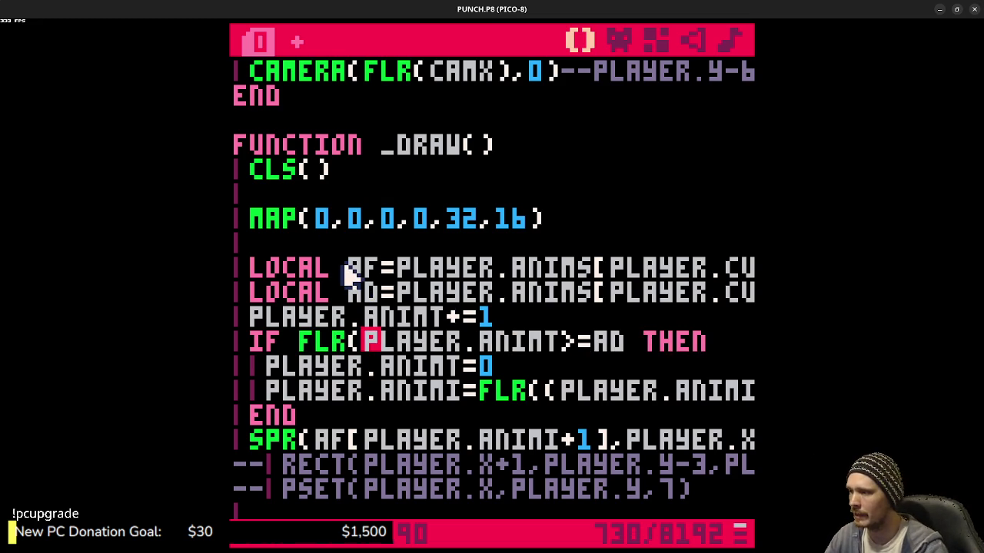
pyautogui.scroll(-2, 507, 319)
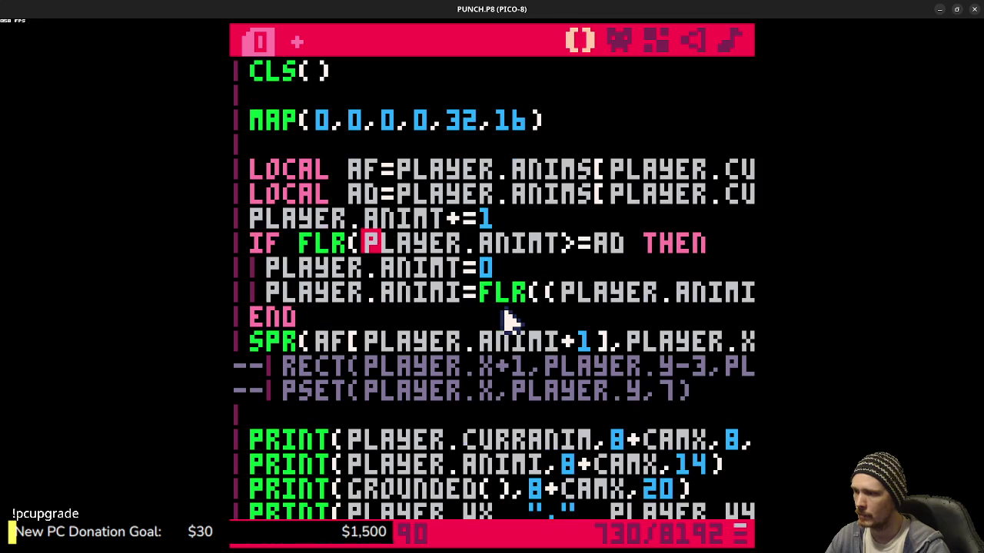
pyautogui.scroll(-4, 510, 318)
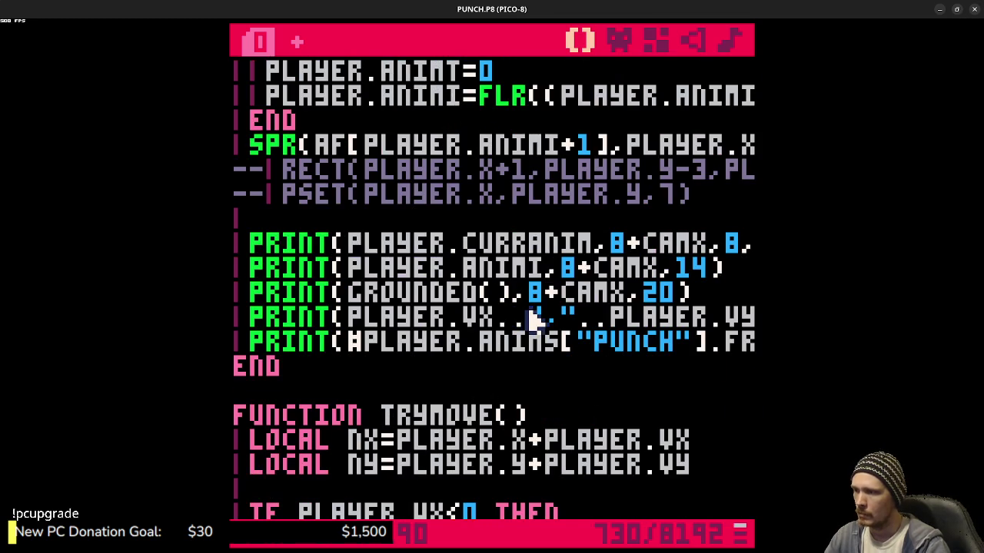
pyautogui.scroll(4, 531, 319)
pyautogui.scroll(2, 531, 319)
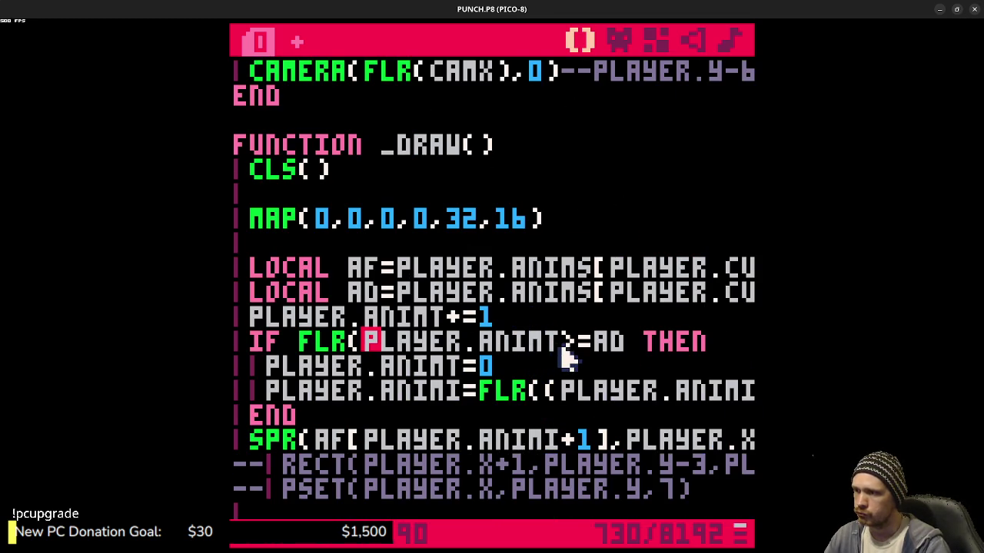
pyautogui.click(568, 347)
pyautogui.write(')')
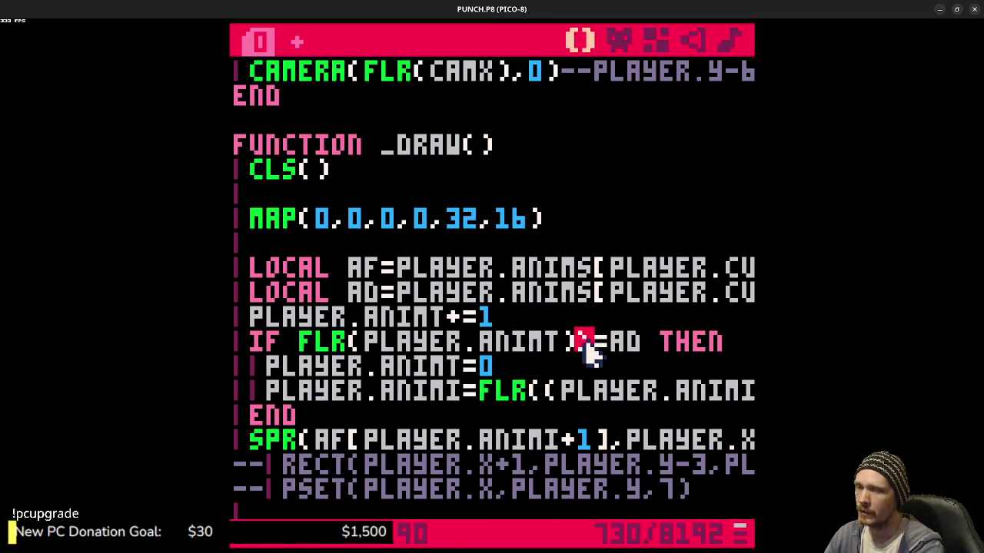
# - Save the cart, run it, and punch repeatedly to confirm each punch returns to IDLE
pyautogui.hotkey('ctrl', 's')
pyautogui.hotkey('ctrl', 'r')
pyautogui.press('x')
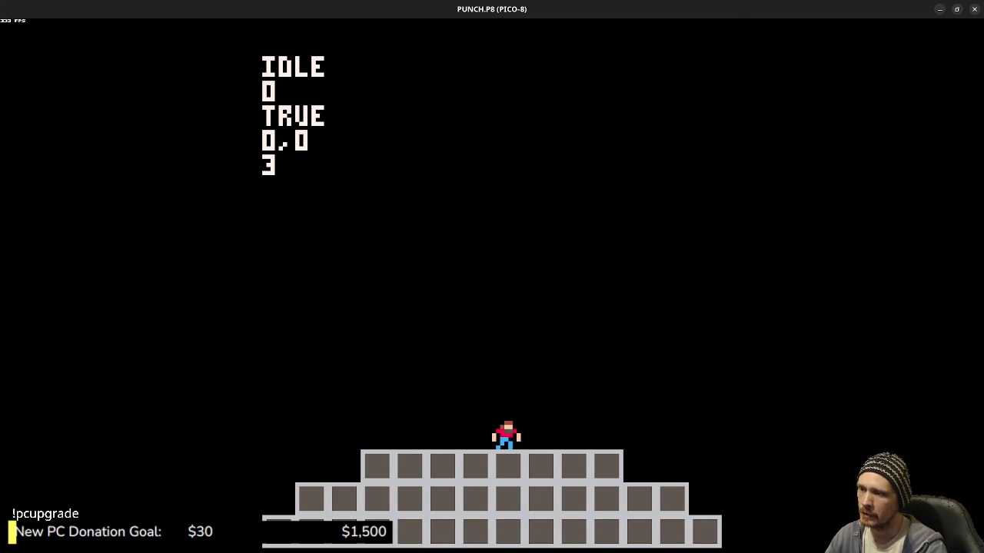
pyautogui.press('x')
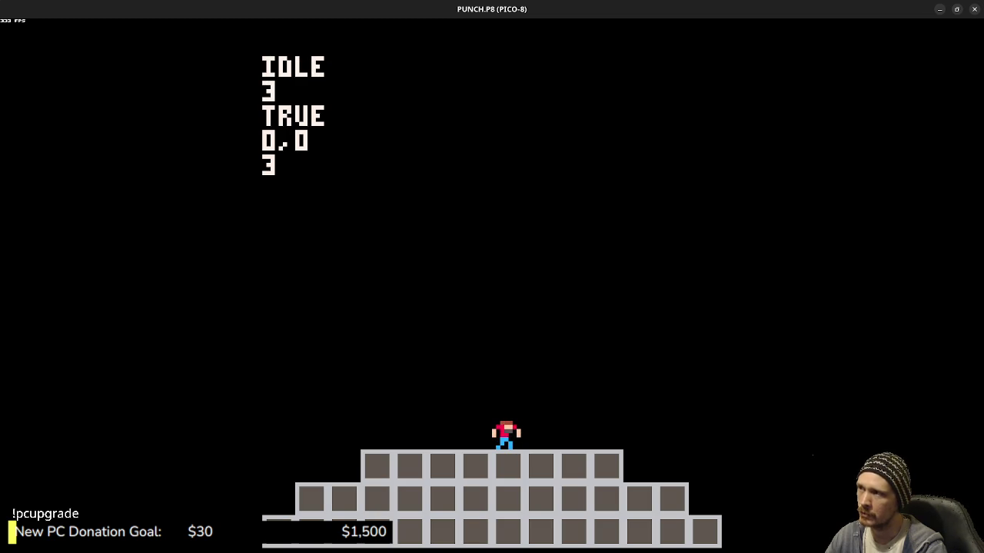
pyautogui.press('x')
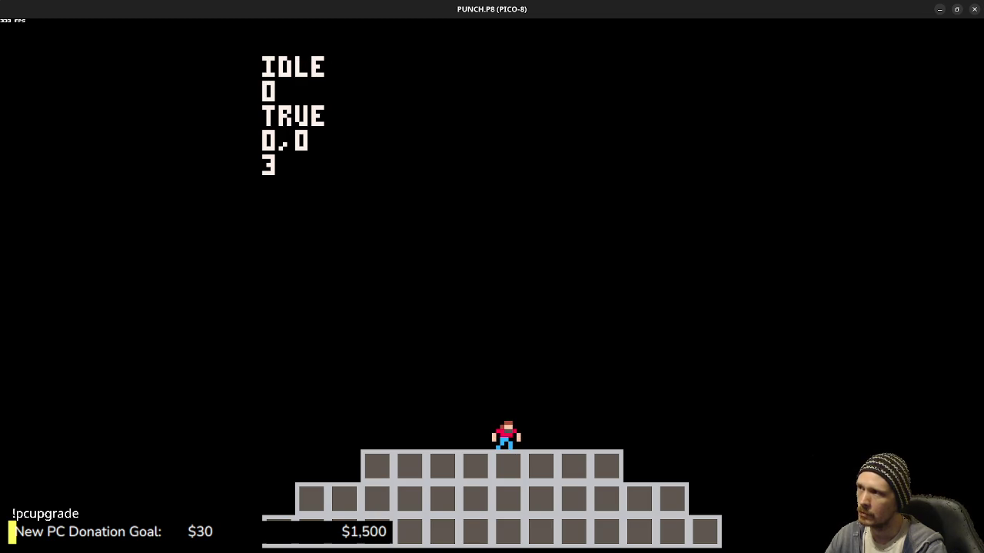
# - Throw a few more test punches, then return to the code editor
pyautogui.press('x')
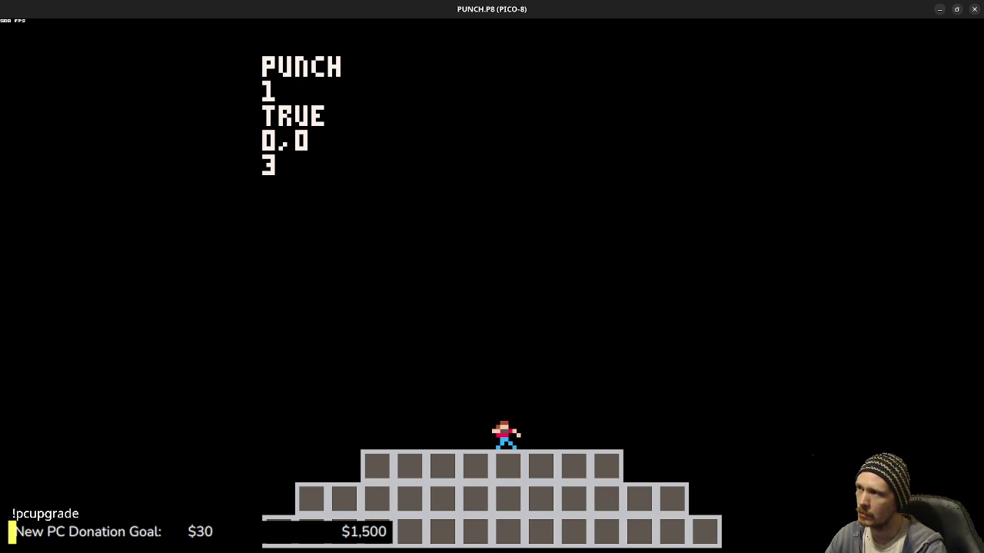
pyautogui.press('x')
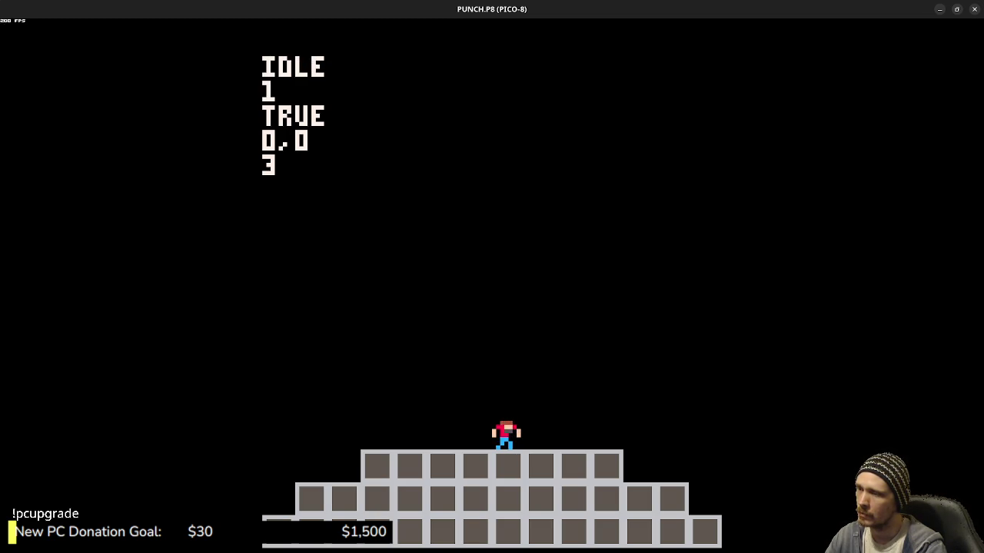
pyautogui.press('x')
pyautogui.press('Escape')
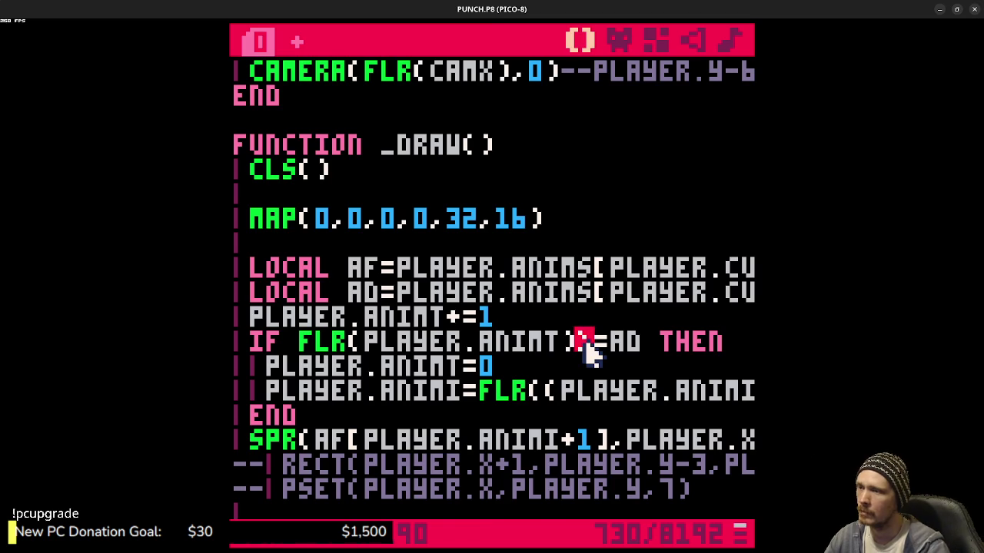
# - Remove FLR( and its closing bracket so the check reads IF PLAYER.ANIMI>=#PLAYER.ANIMS["PUNCH"].FRAMES-1
pyautogui.scroll(5, 603, 342)
pyautogui.scroll(8, 607, 346)
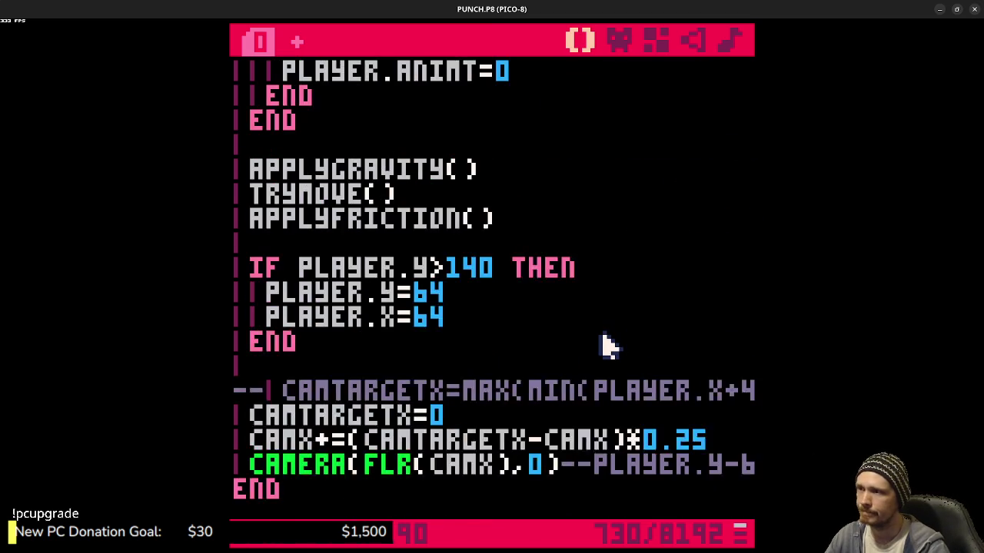
pyautogui.scroll(3, 607, 349)
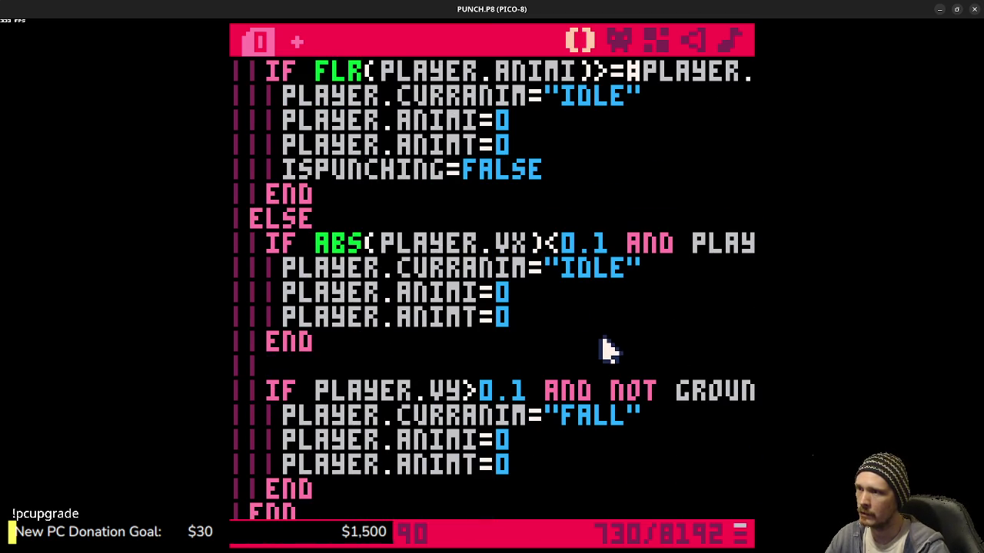
pyautogui.scroll(8, 607, 350)
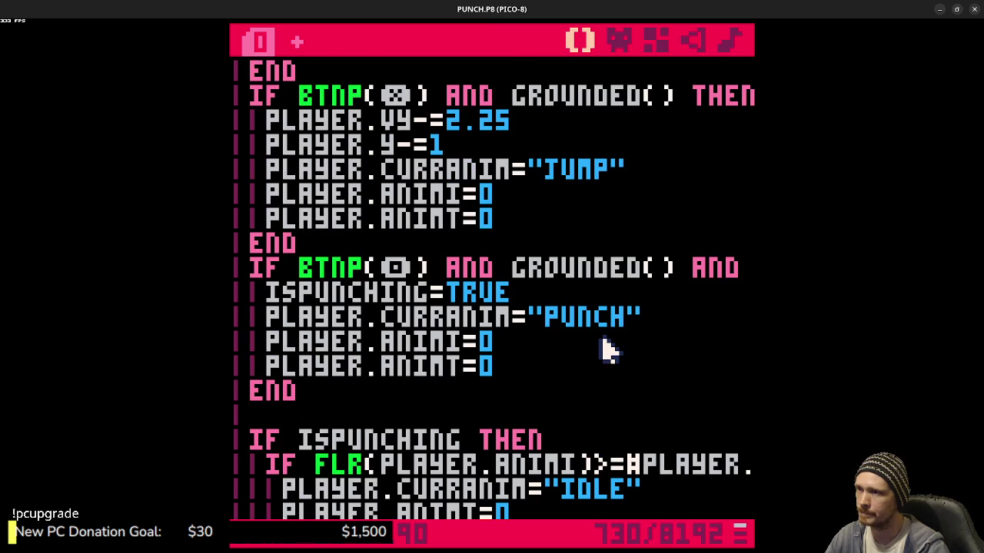
pyautogui.click(539, 316)
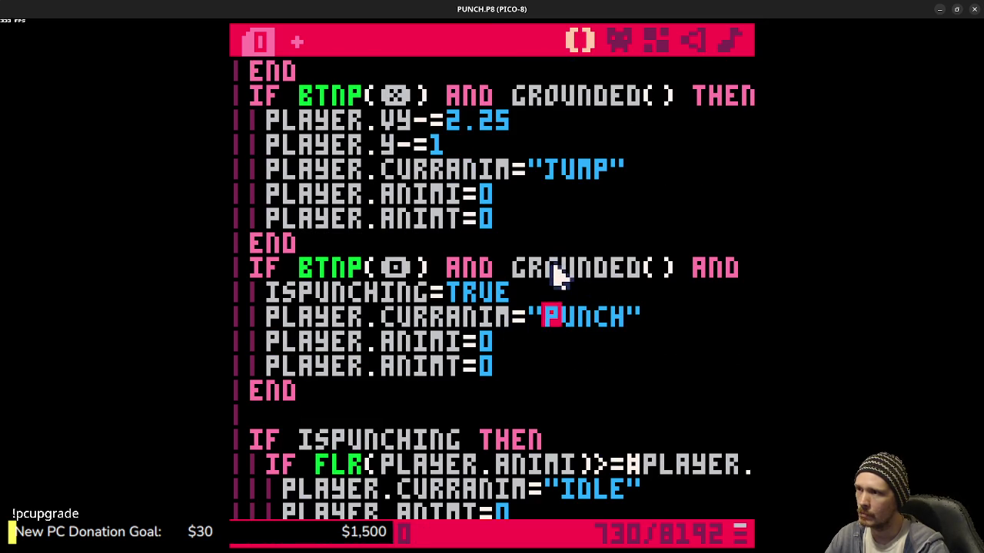
pyautogui.scroll(2, 582, 300)
pyautogui.scroll(-4, 587, 312)
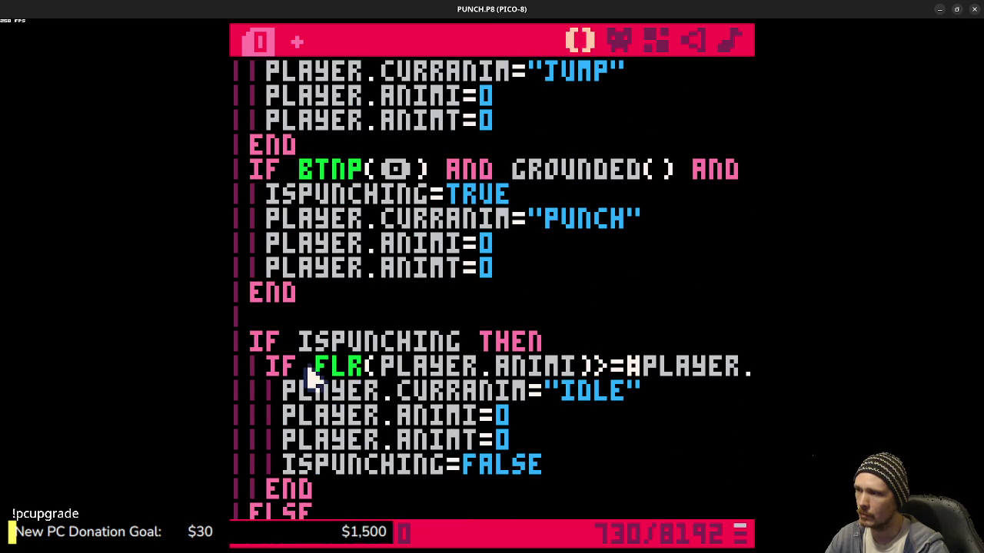
pyautogui.moveTo(320, 371); pyautogui.dragTo(376, 372)
pyautogui.press('BackSpace')
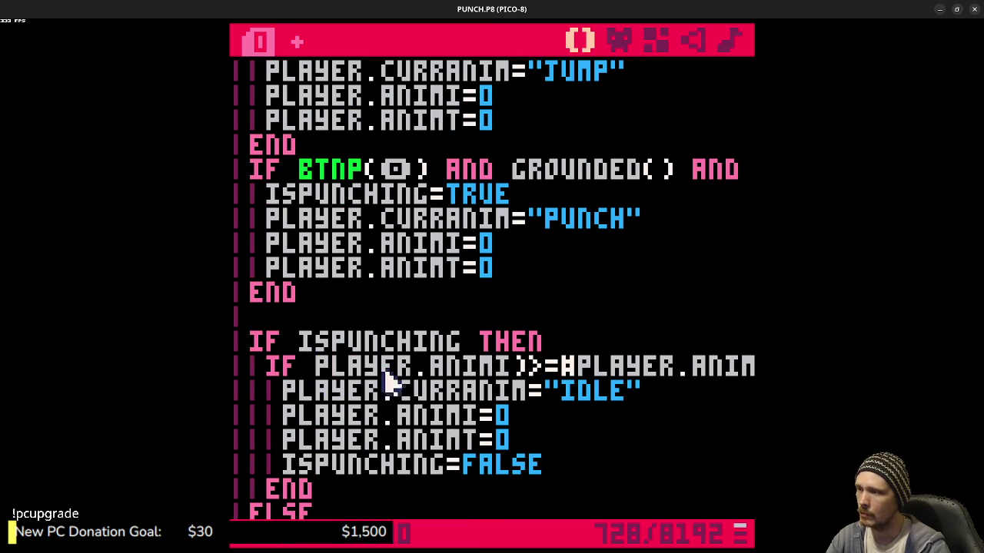
pyautogui.click(533, 372)
pyautogui.press('BackSpace')
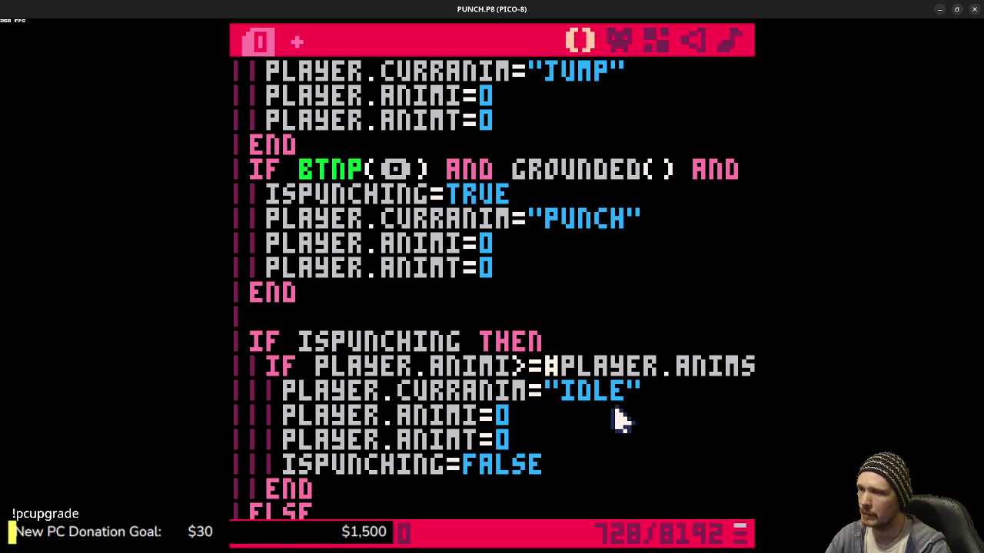
# - Run the cart and punch to check the return to IDLE, then select the condition's end
pyautogui.hotkey('ctrl', 'r')
pyautogui.press('z')
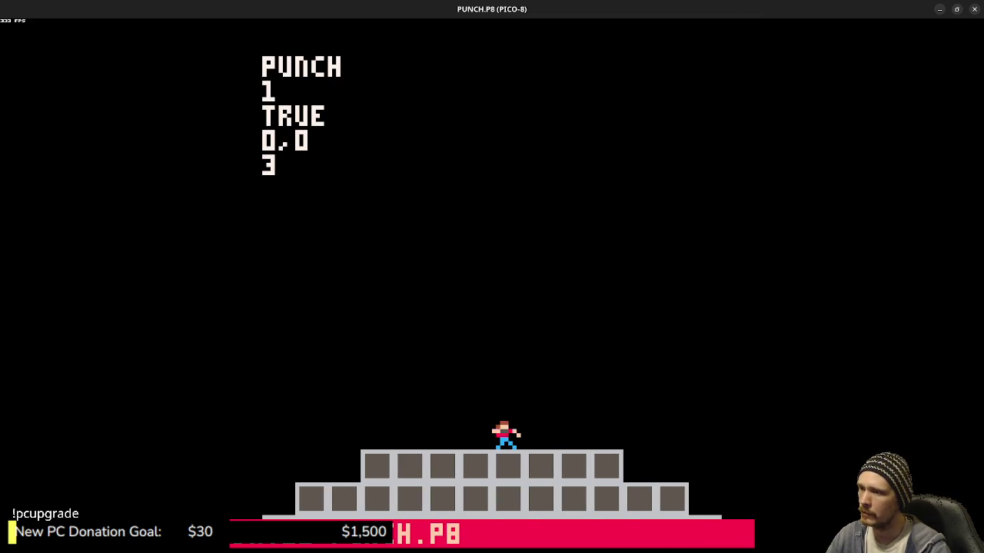
pyautogui.press('z')
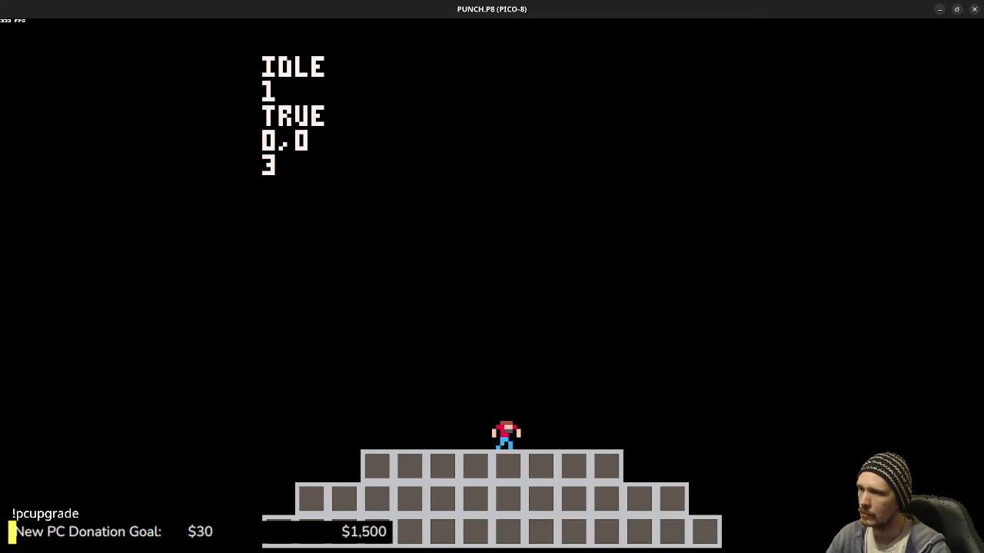
pyautogui.press('z')
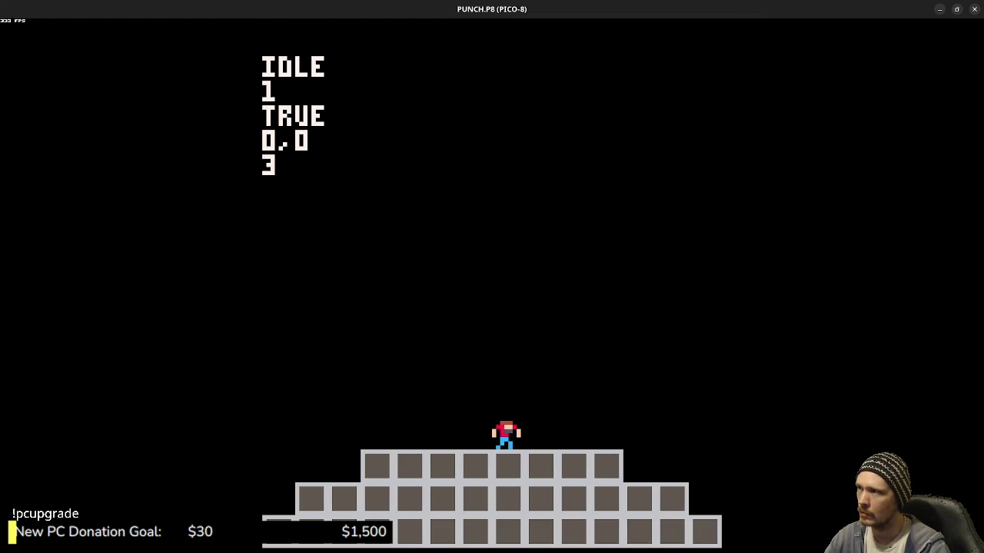
pyautogui.press('Escape')
pyautogui.moveTo(558, 369); pyautogui.dragTo(769, 372)
# - Delete the -1 after FRAMES and run the cart to test a punch
pyautogui.click(683, 374)
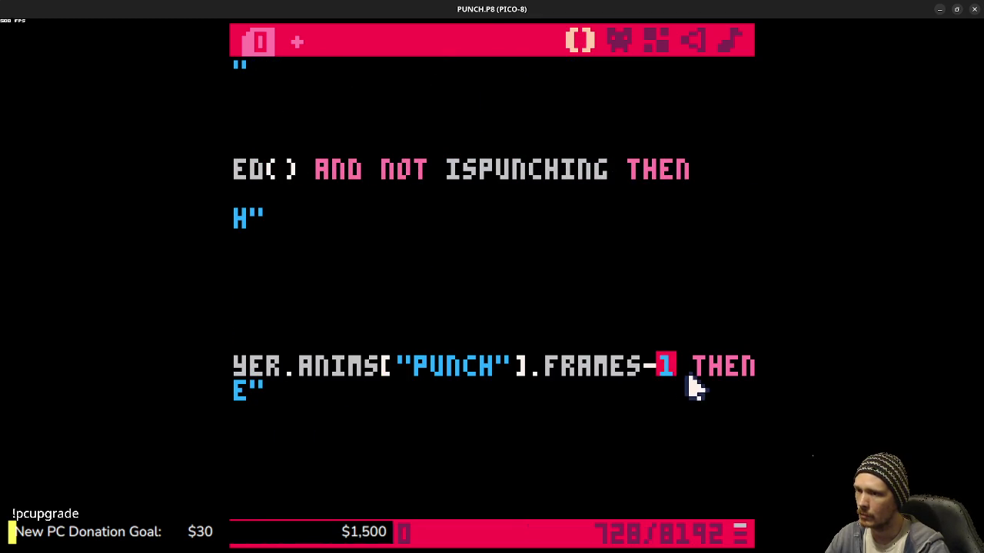
pyautogui.click(698, 375)
pyautogui.press('BackSpace')
pyautogui.press('BackSpace')
pyautogui.hotkey('ctrl', 'r')
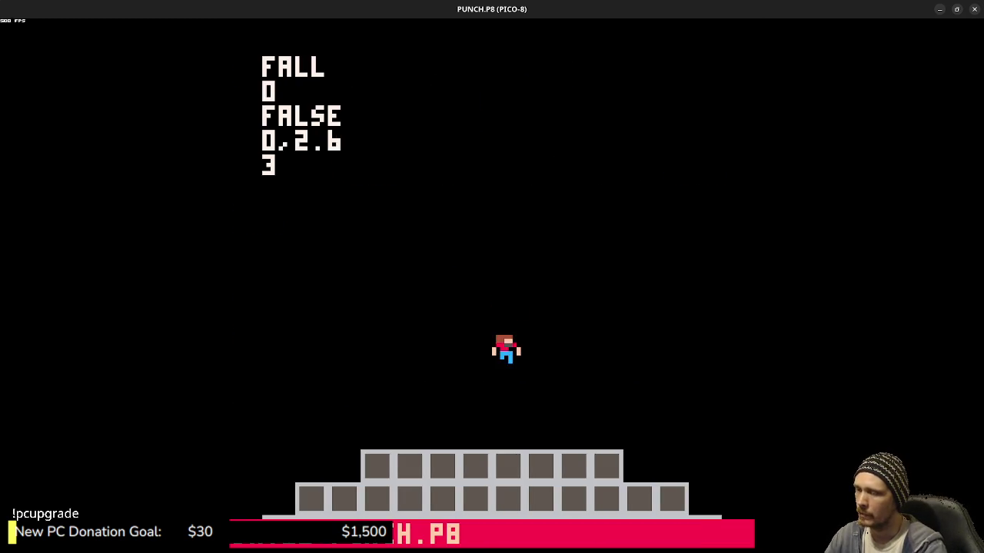
pyautogui.press('x')
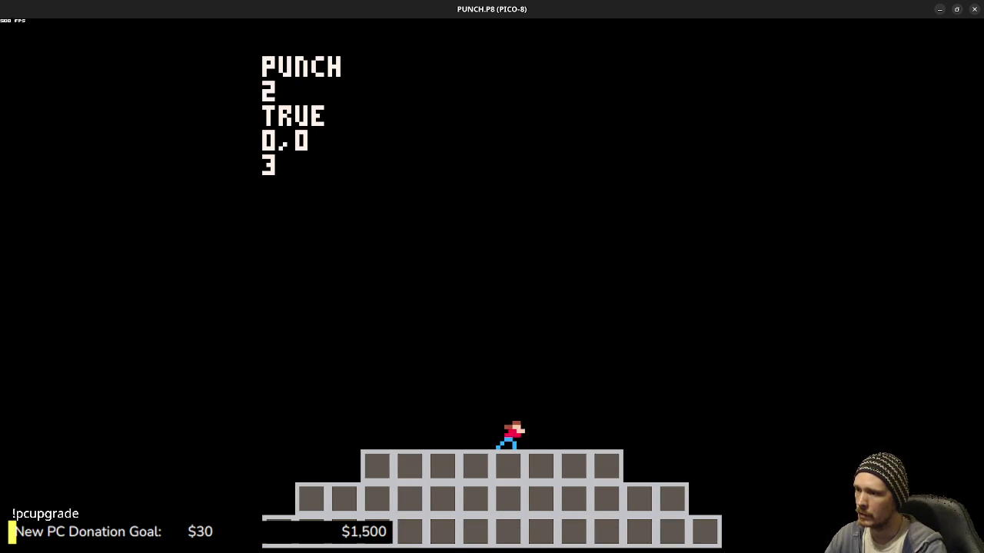
pyautogui.press('Escape')
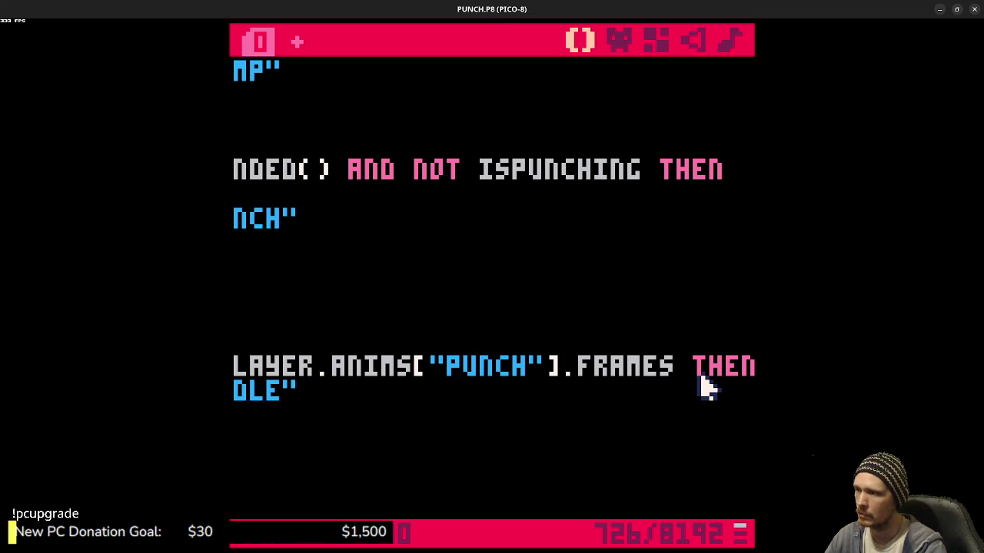
# - Position the caret right after ANIMI, before the >= comparison
pyautogui.moveTo(565, 366); pyautogui.dragTo(233, 368)
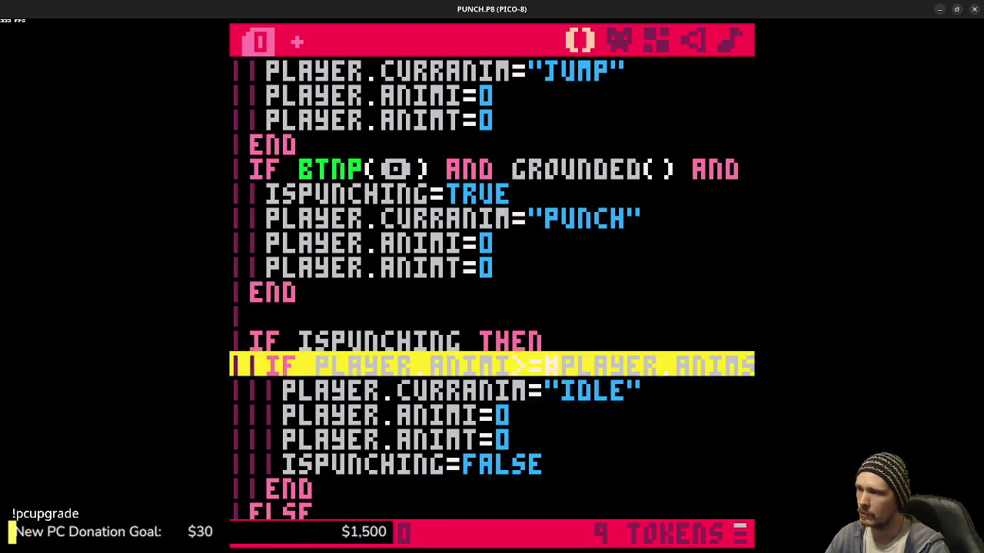
pyautogui.click(539, 368)
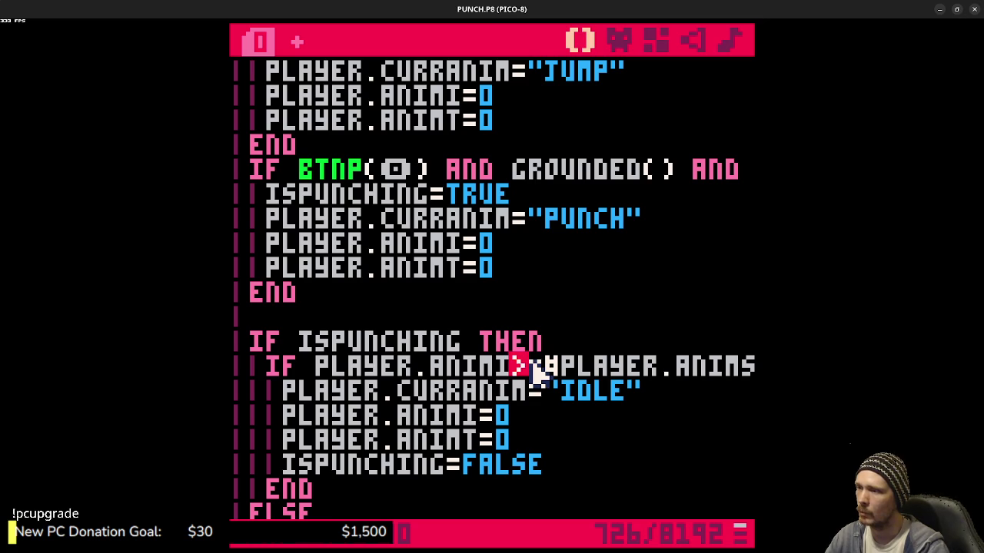
pyautogui.doubleClick(516, 368)
pyautogui.click(507, 367)
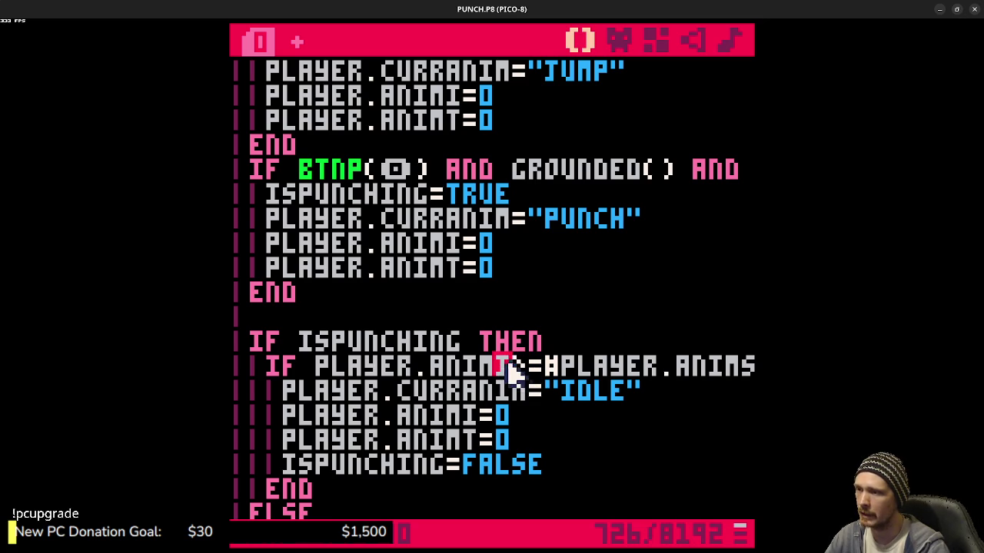
pyautogui.doubleClick(520, 369)
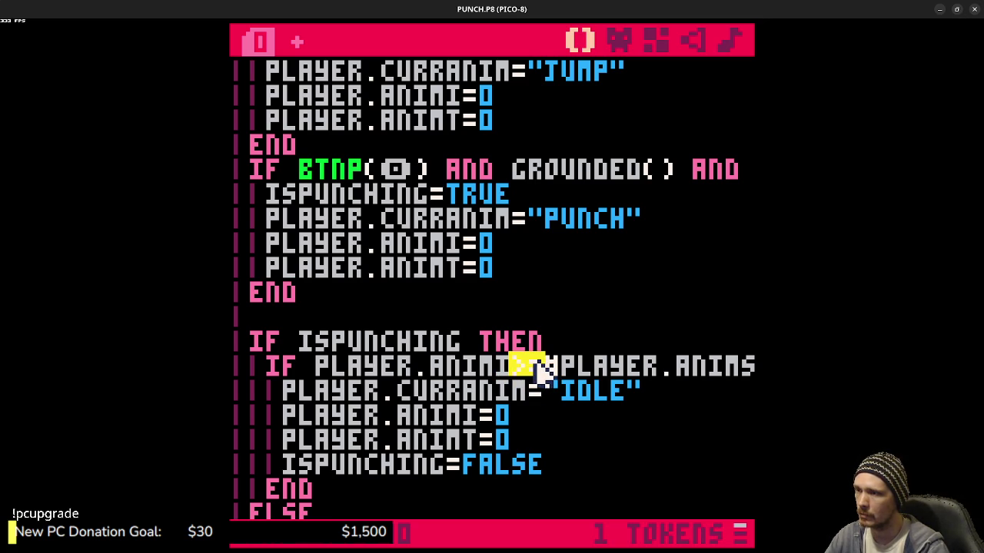
pyautogui.click(519, 369)
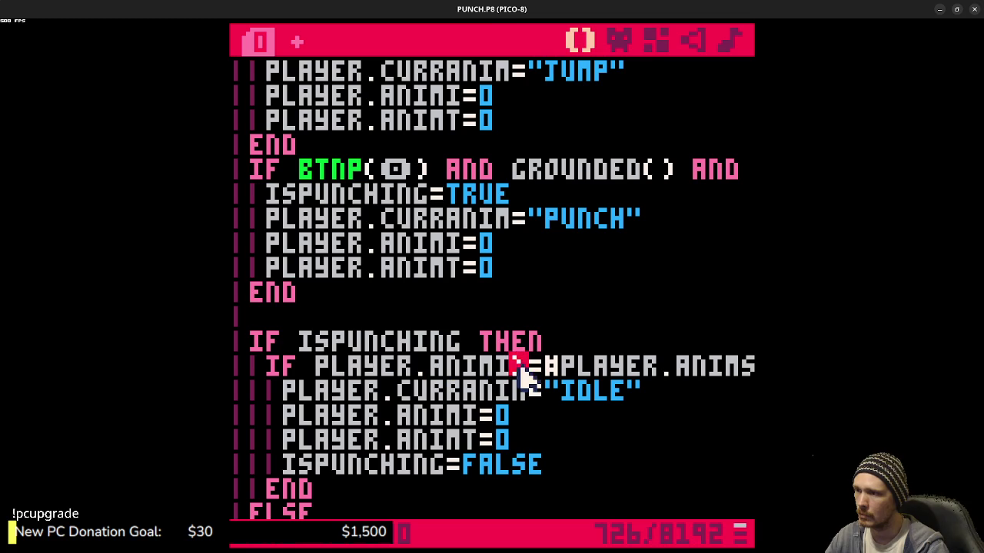
# - Add +1 after PLAYER.ANIMI and test punches in the running game
pyautogui.write('+1')
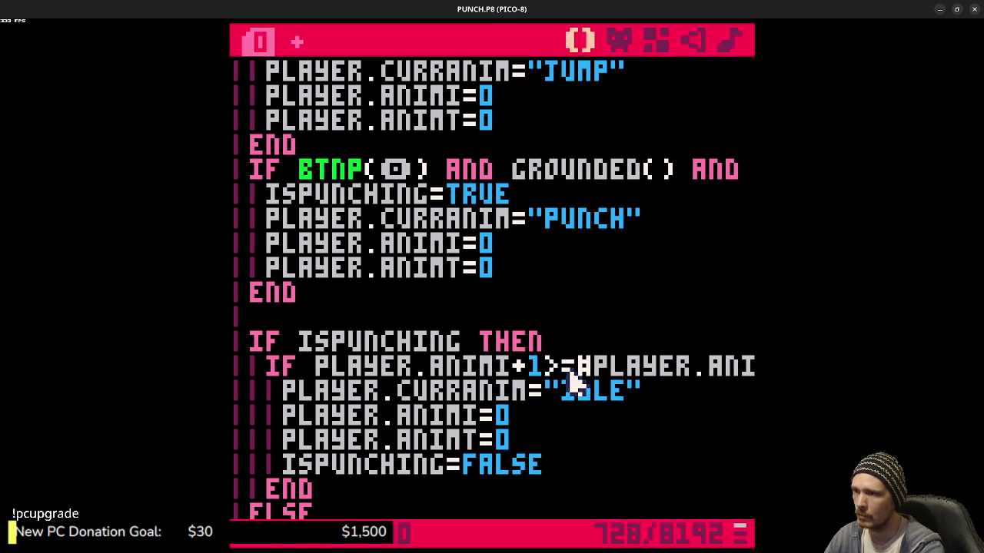
pyautogui.hotkey('ctrl', 'r')
pyautogui.press('x')
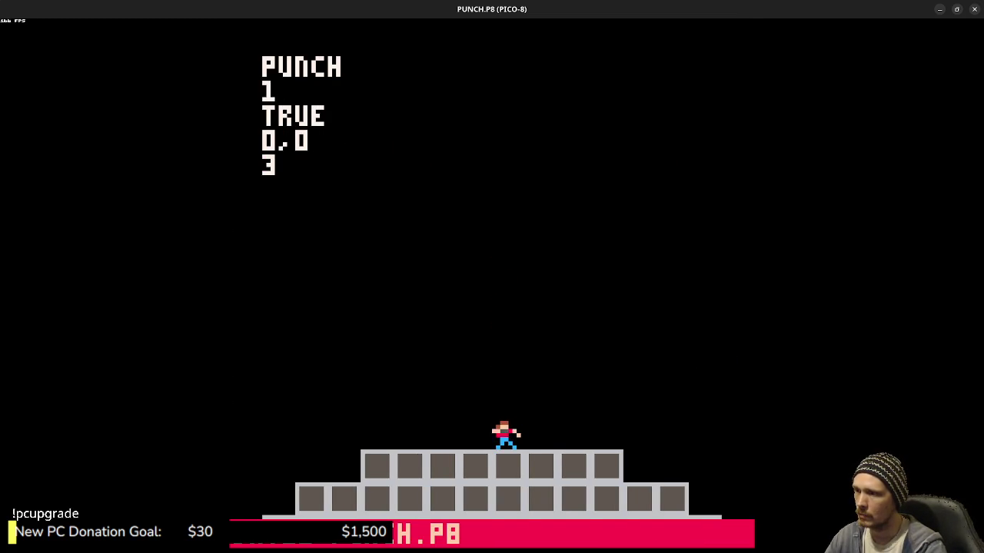
pyautogui.press('x')
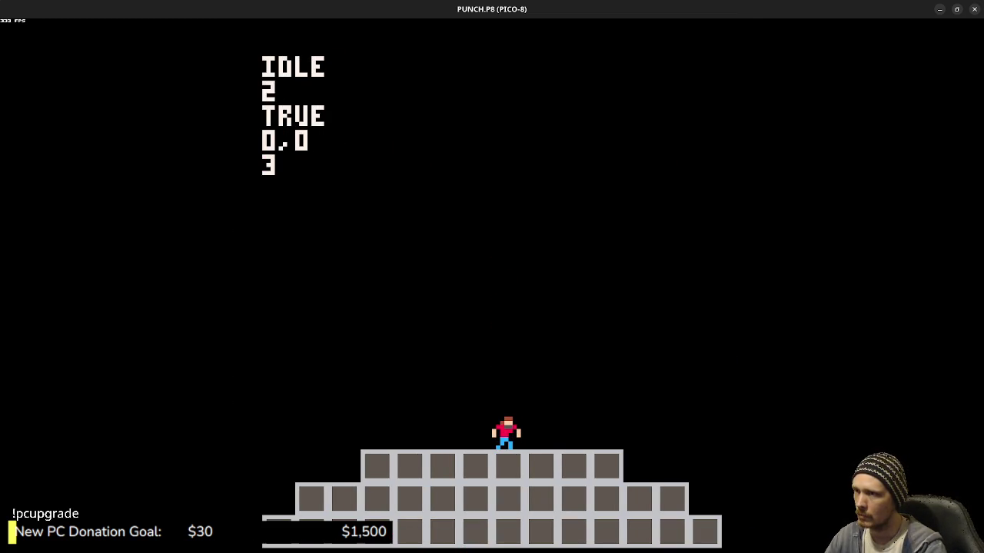
pyautogui.press('x')
pyautogui.press('Escape')
pyautogui.press('Escape')
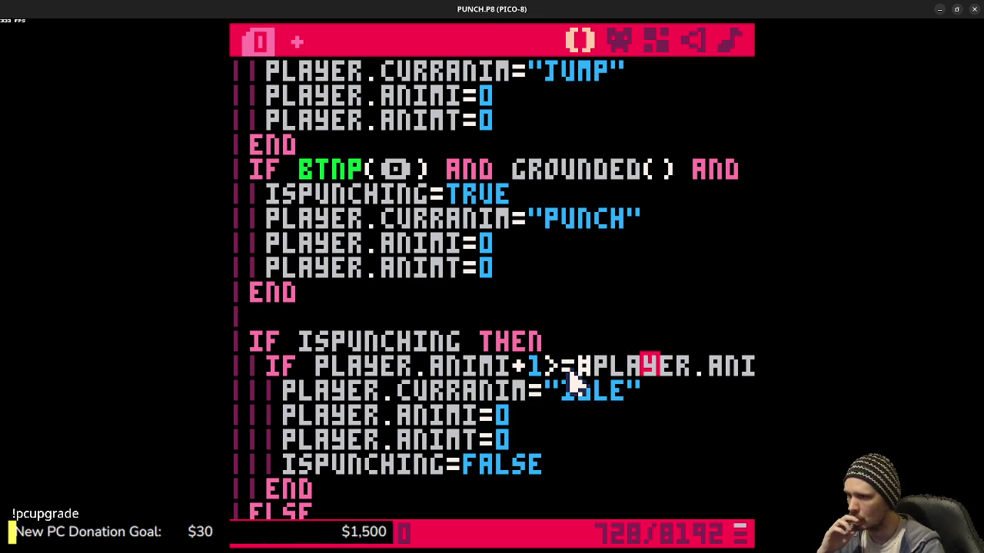
# - Append -1 after FRAMES, save the cart, and test a punch
pyautogui.press('Right')
pyautogui.press('Right')
pyautogui.press('Right')
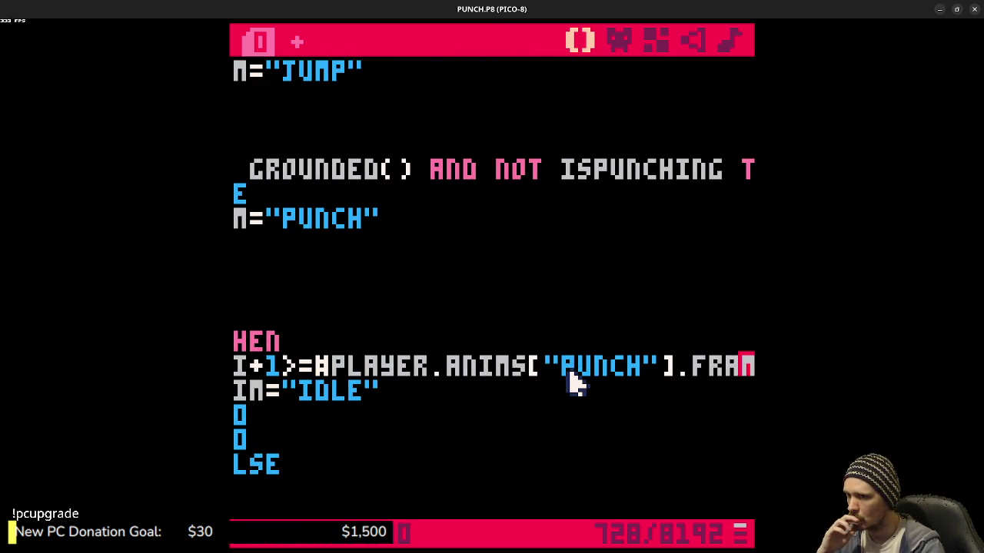
pyautogui.press('Right')
pyautogui.write('-1')
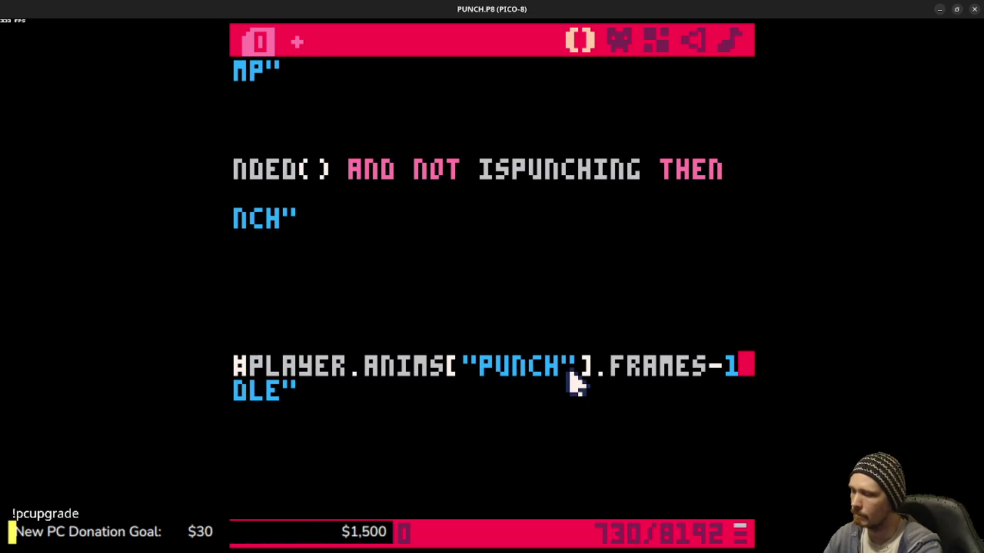
pyautogui.hotkey('ctrl', 's')
pyautogui.hotkey('ctrl', 'r')
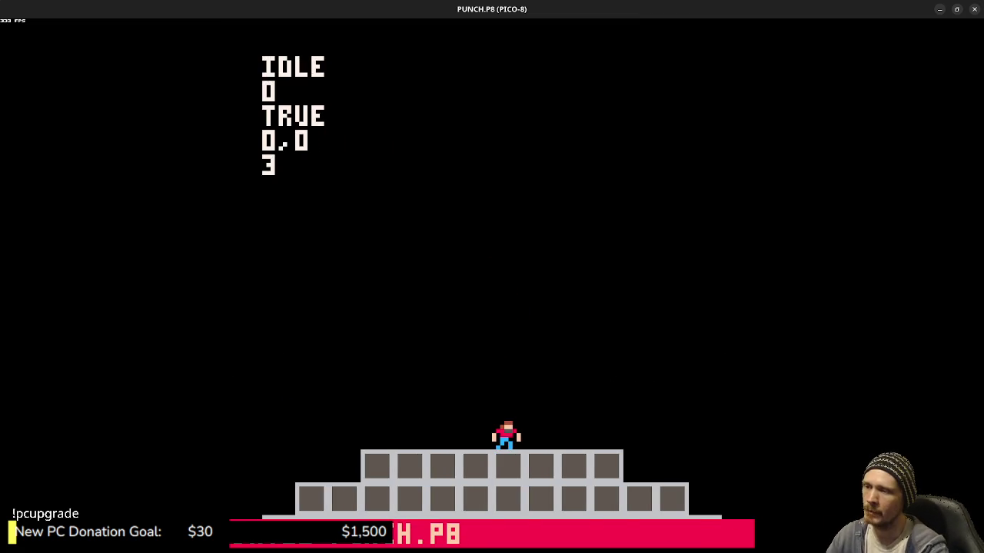
pyautogui.press('x')
pyautogui.press('Escape')
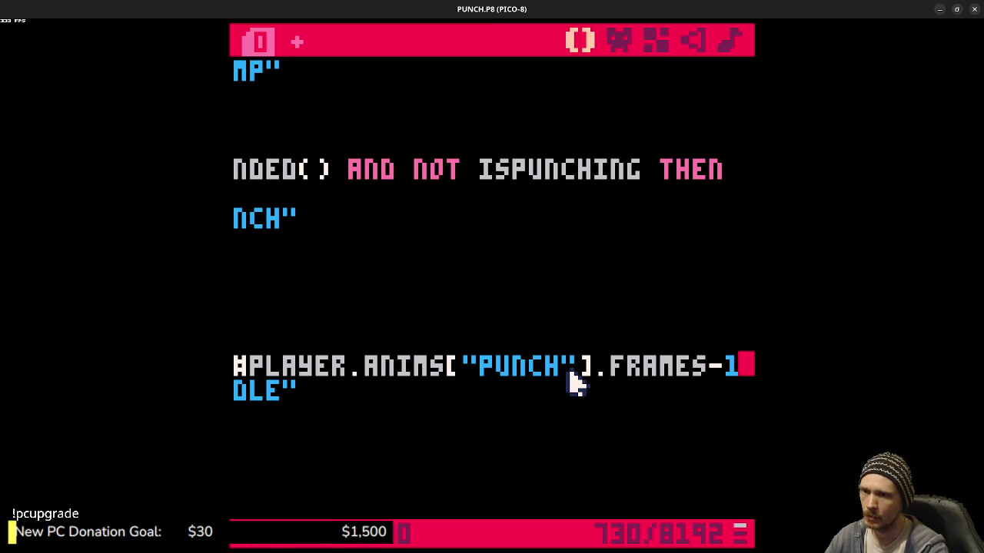
# - Change the -1 after FRAMES to +1, save, and run a test punch
pyautogui.press('BackSpace')
pyautogui.press('BackSpace')
pyautogui.write('+1')
pyautogui.hotkey('ctrl', 's')
pyautogui.hotkey('ctrl', 'r')
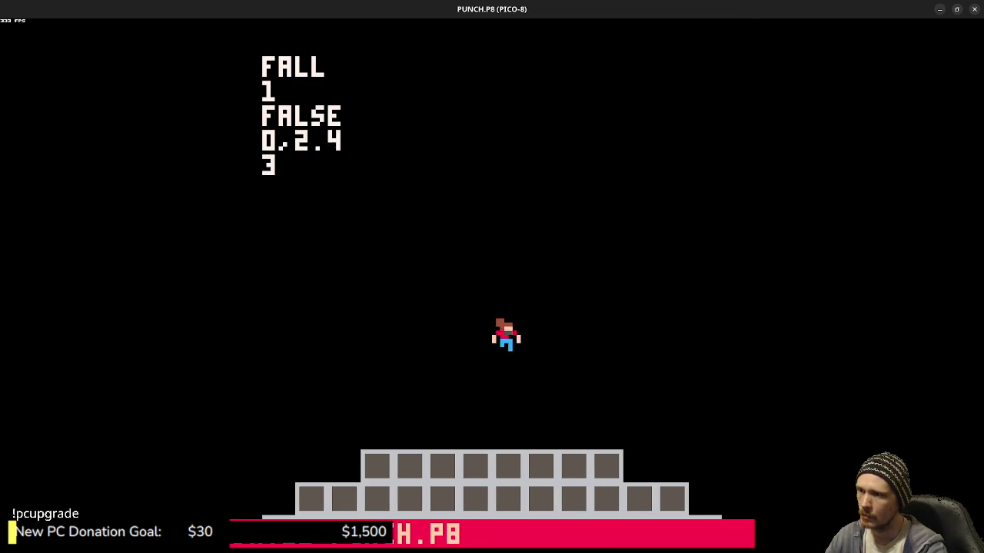
pyautogui.press('x')
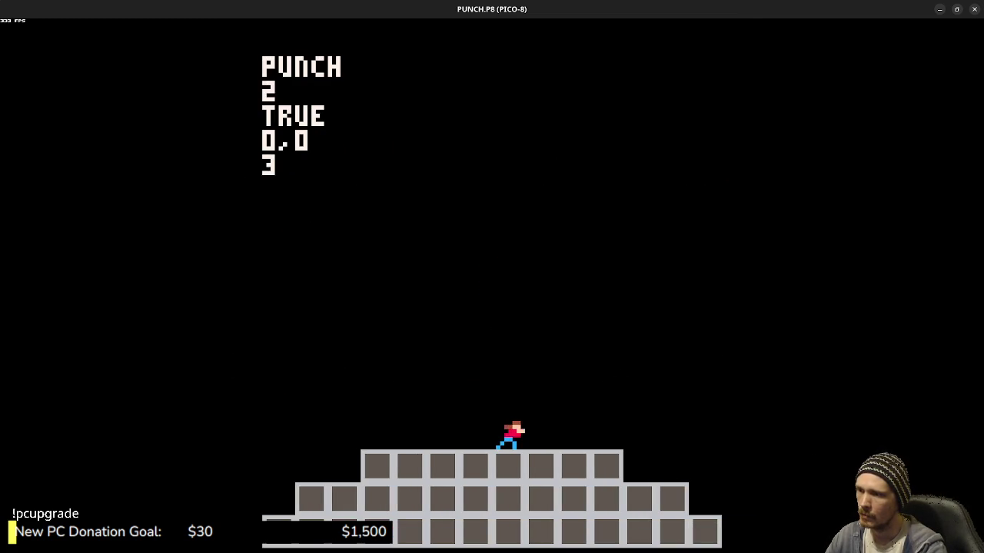
pyautogui.press('Escape')
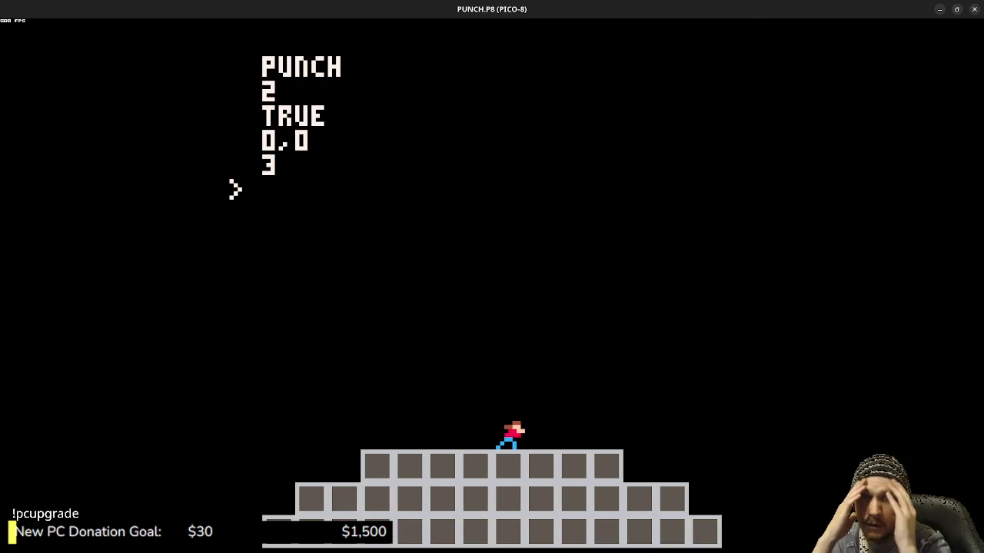
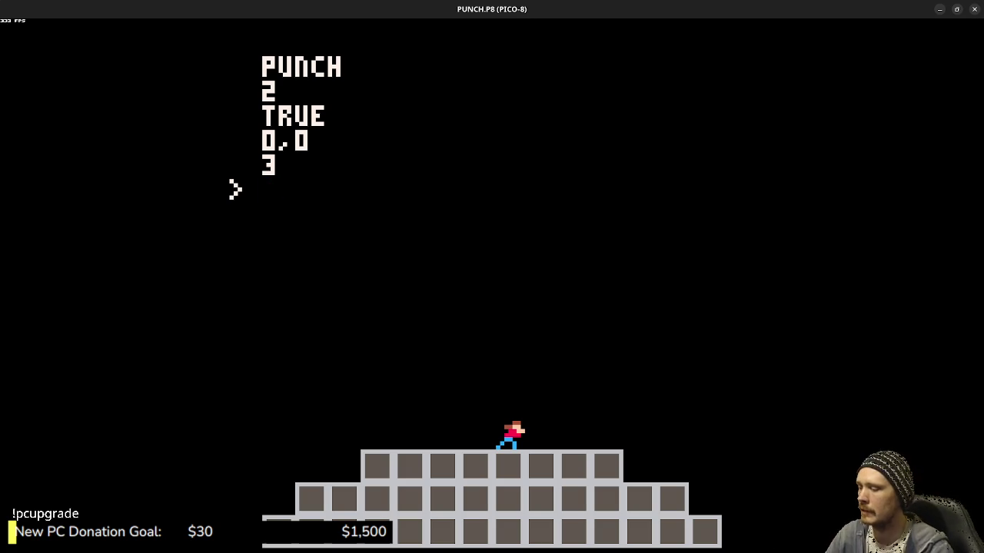
# - Clear the stray characters at the prompt and resume the running game
pyautogui.write('22')
pyautogui.press('BackSpace')
pyautogui.press('BackSpace')
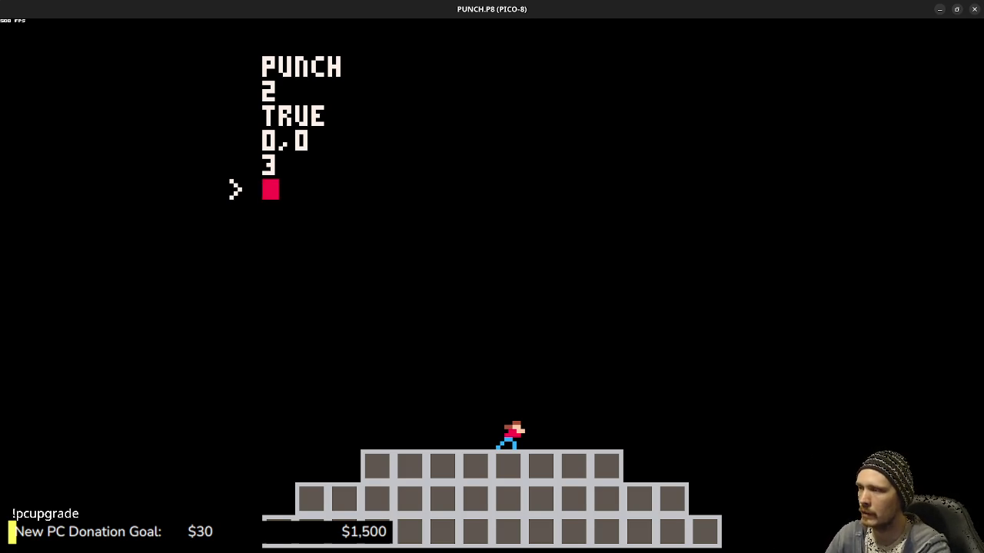
pyautogui.hotkey('ctrl', 'r')
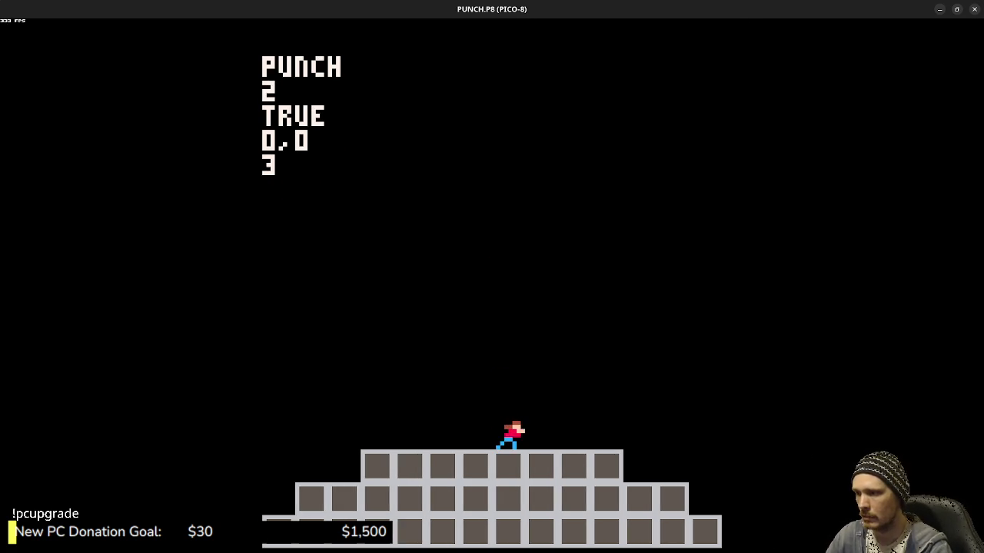
# - Drop the +1 so the punch ends when ANIMI>=#PLAYER.ANIMS["PUNCH"].FRAMES, and save
pyautogui.press('Escape')
pyautogui.press('Escape')
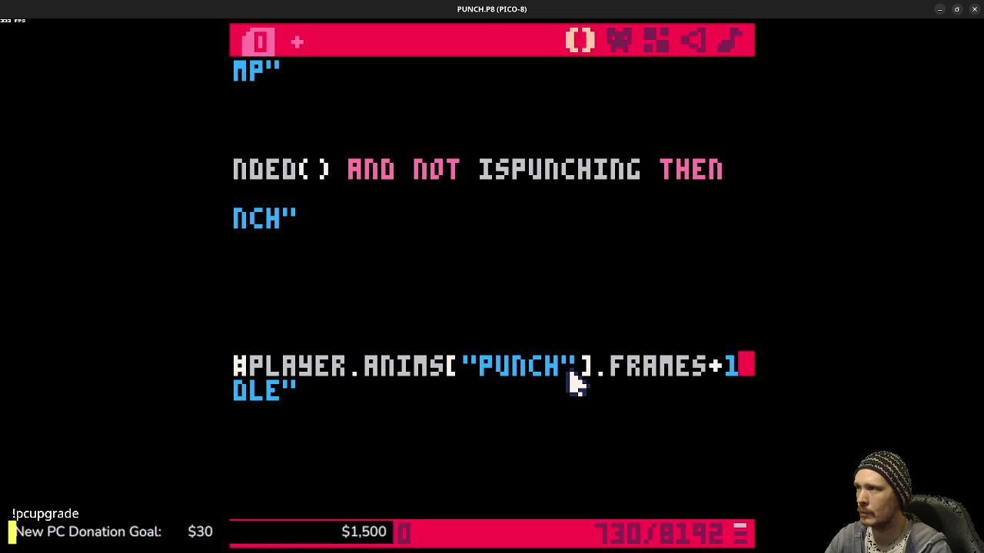
pyautogui.press('BackSpace')
pyautogui.press('BackSpace')
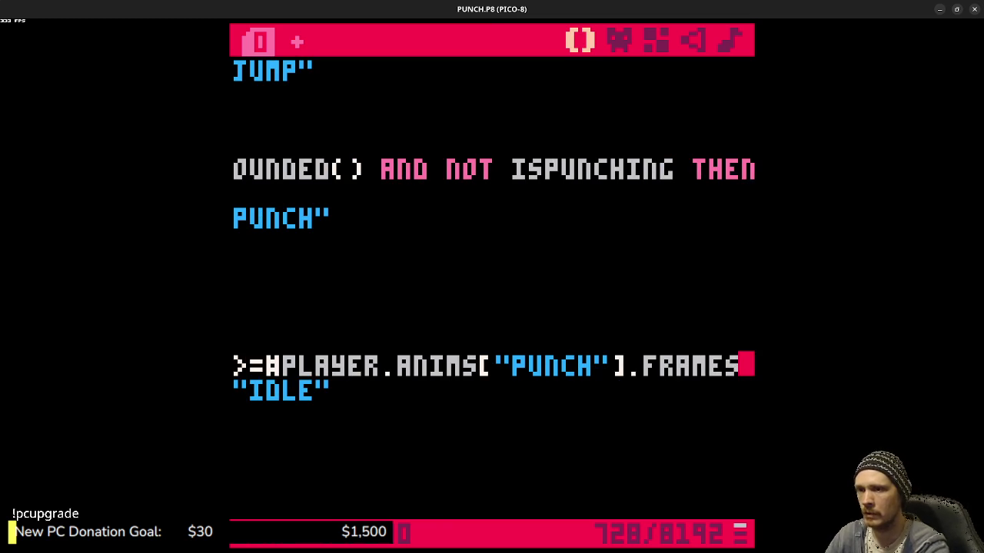
pyautogui.moveTo(369, 365); pyautogui.dragTo(232, 368)
pyautogui.click(593, 358)
pyautogui.click(550, 368)
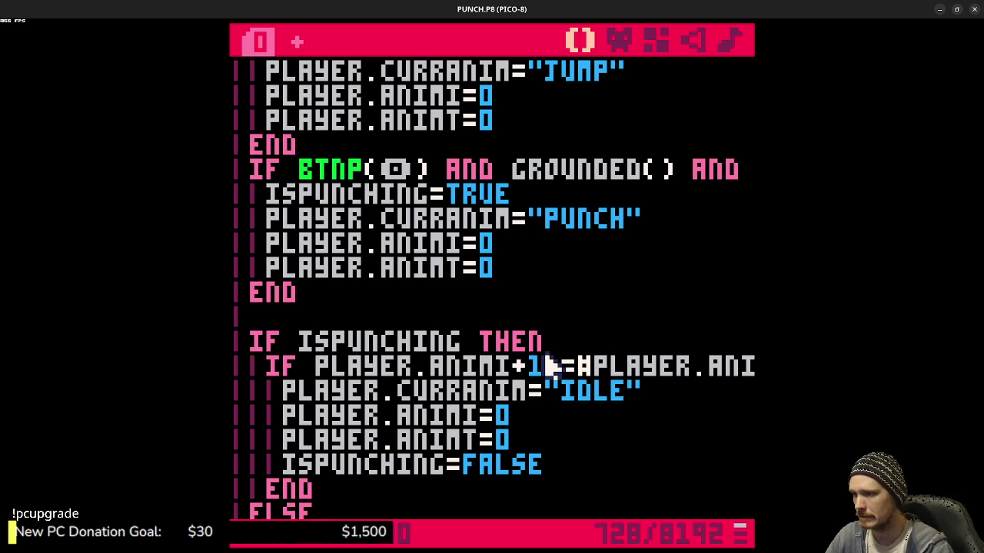
pyautogui.press('BackSpace')
pyautogui.press('BackSpace')
pyautogui.hotkey('ctrl', 's')
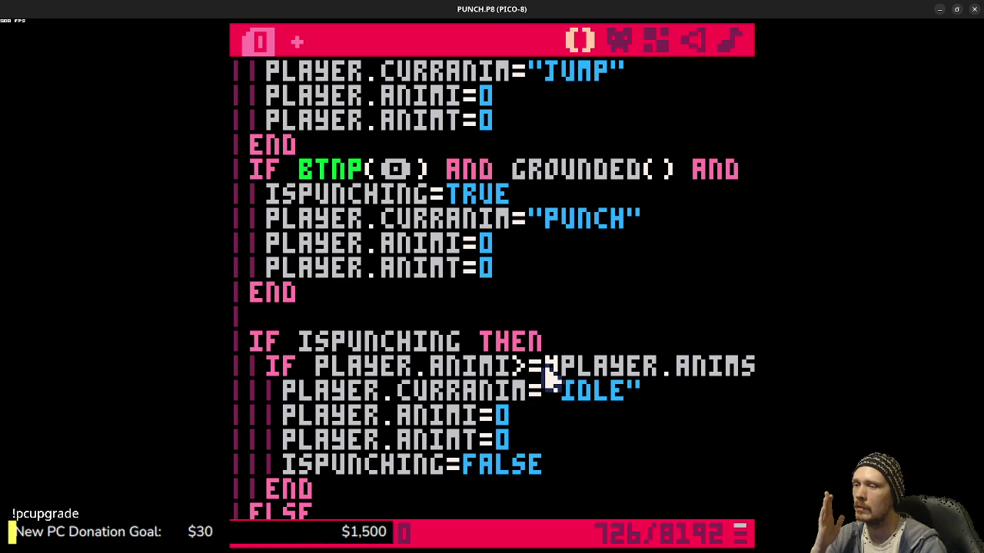
# - Print PLAYER.ANIMI+1 in the debug text, save, and run the cart
pyautogui.moveTo(685, 368)
pyautogui.mouseDown()
pyautogui.moveTo(753, 366)
pyautogui.moveTo(658, 374)
pyautogui.mouseUp()
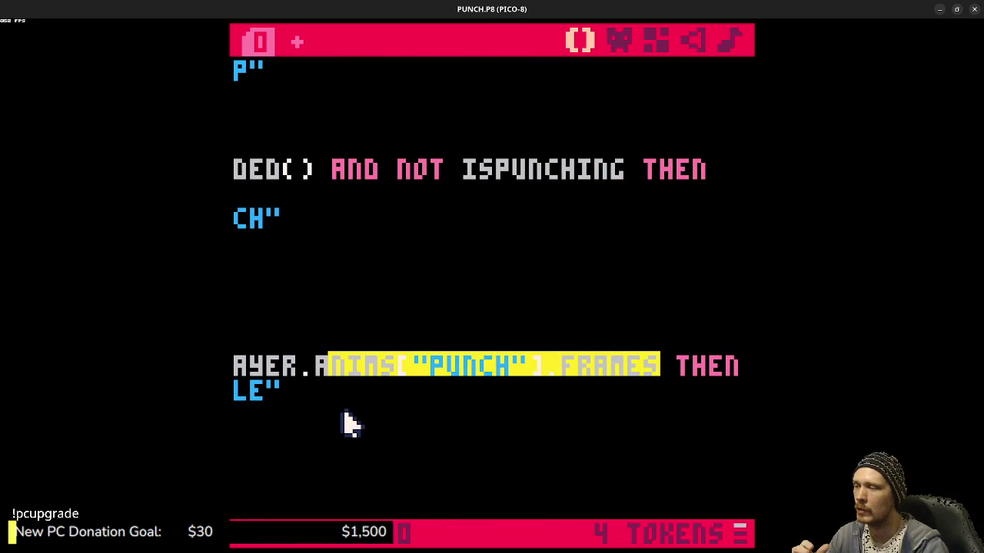
pyautogui.click(351, 386)
pyautogui.press('Home')
pyautogui.hotkey('shift', 'End')
pyautogui.scroll(3, 415, 350)
pyautogui.click(461, 352)
pyautogui.scroll(-10, 484, 368)
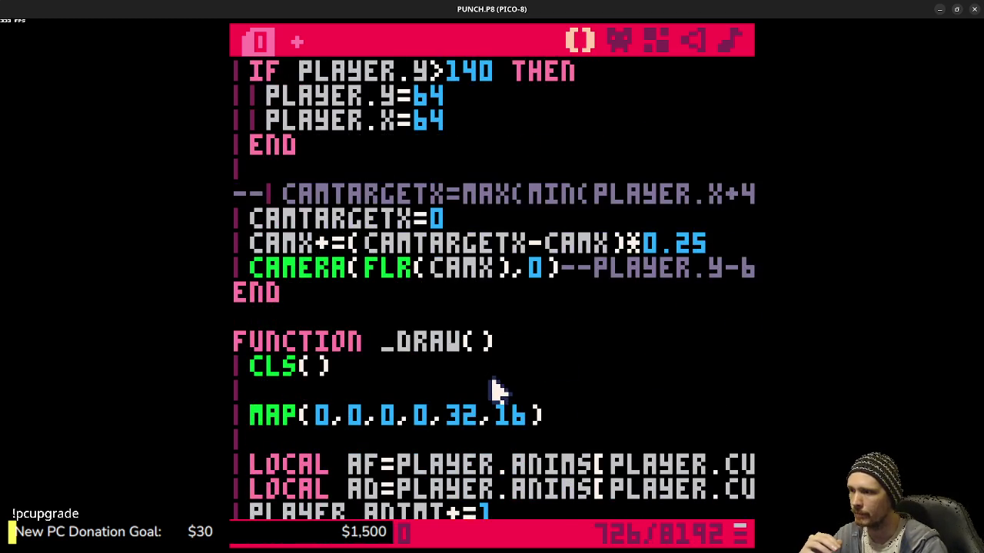
pyautogui.scroll(-5, 496, 377)
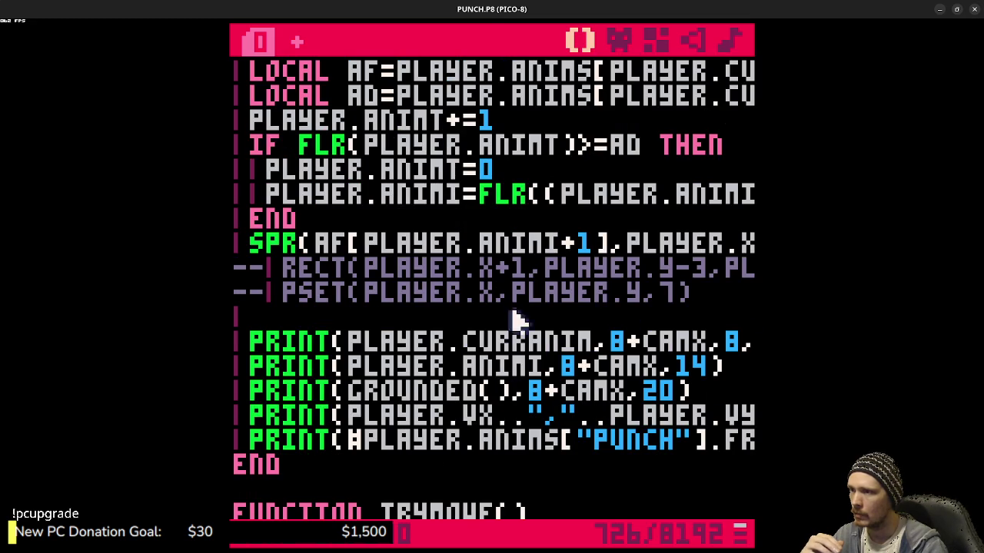
pyautogui.moveTo(590, 244); pyautogui.dragTo(558, 245)
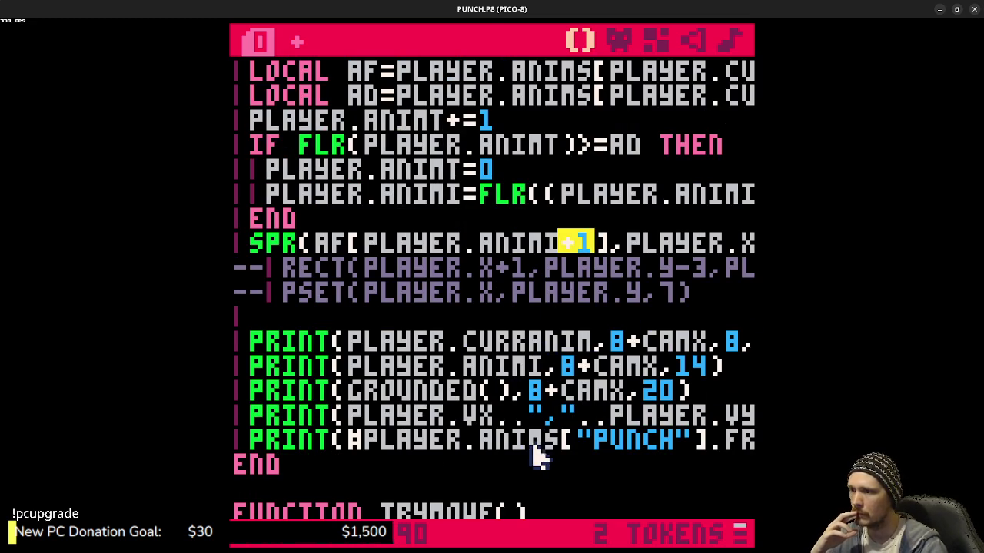
pyautogui.click(558, 368)
pyautogui.write('+1')
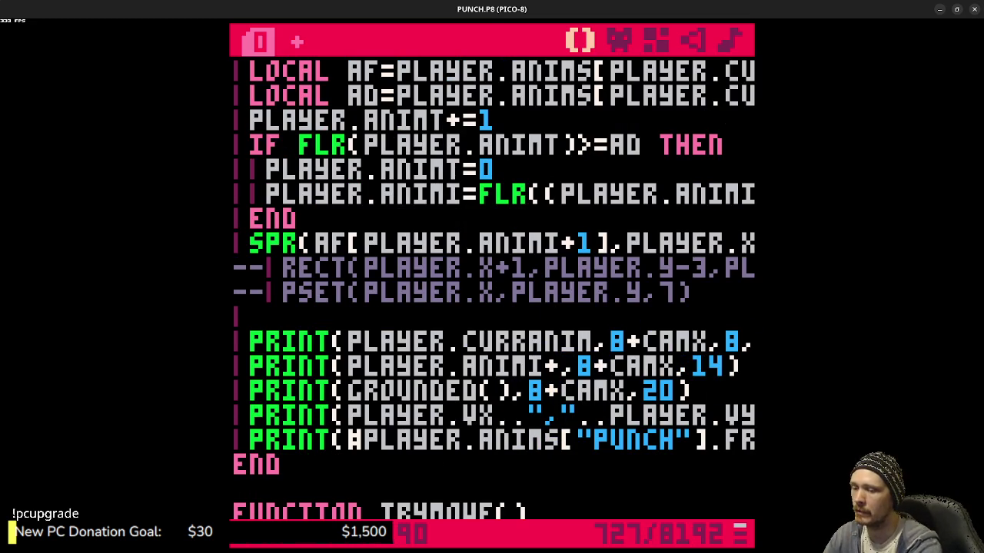
pyautogui.hotkey('ctrl', 's')
pyautogui.hotkey('ctrl', 'r')
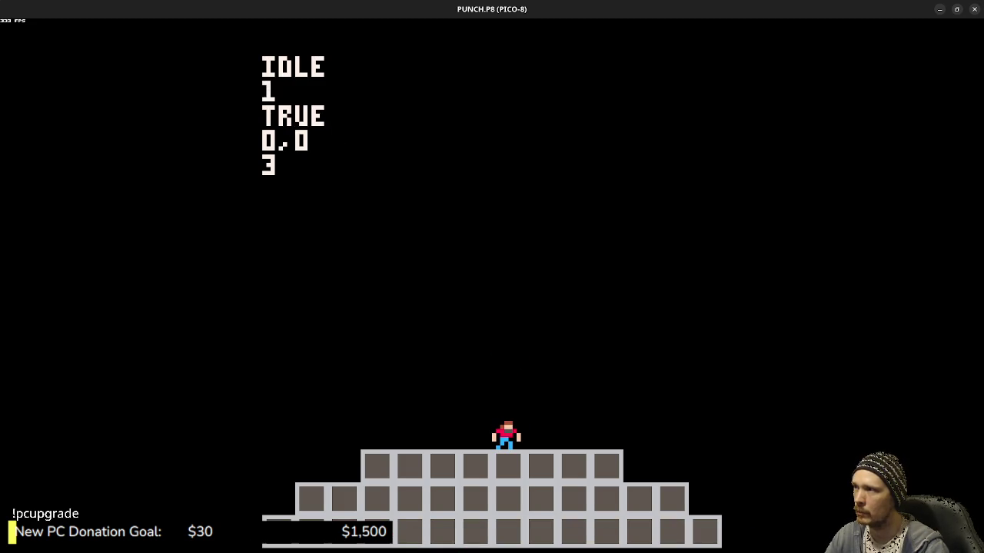
pyautogui.press('x')
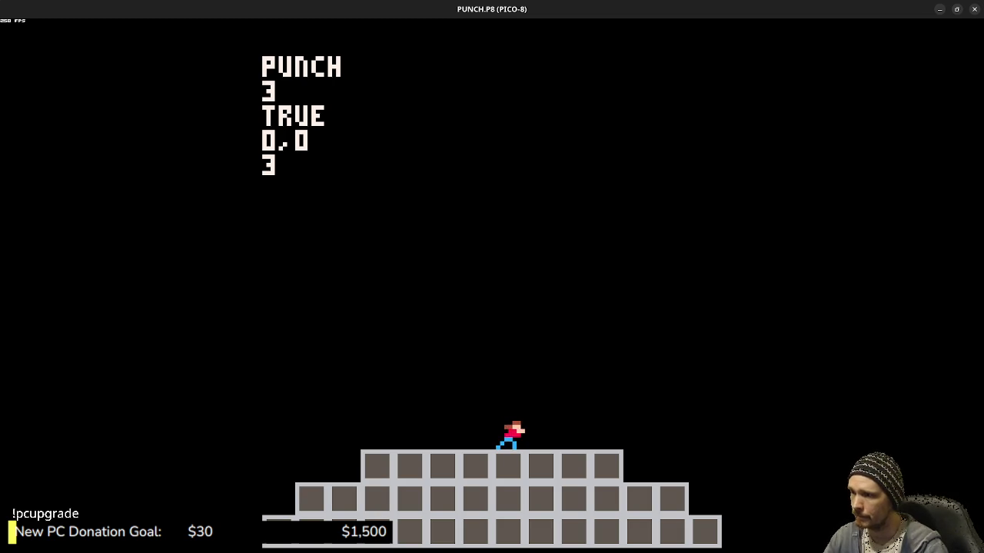
pyautogui.press('Escape')
pyautogui.press('Escape')
pyautogui.scroll(8, 533, 265)
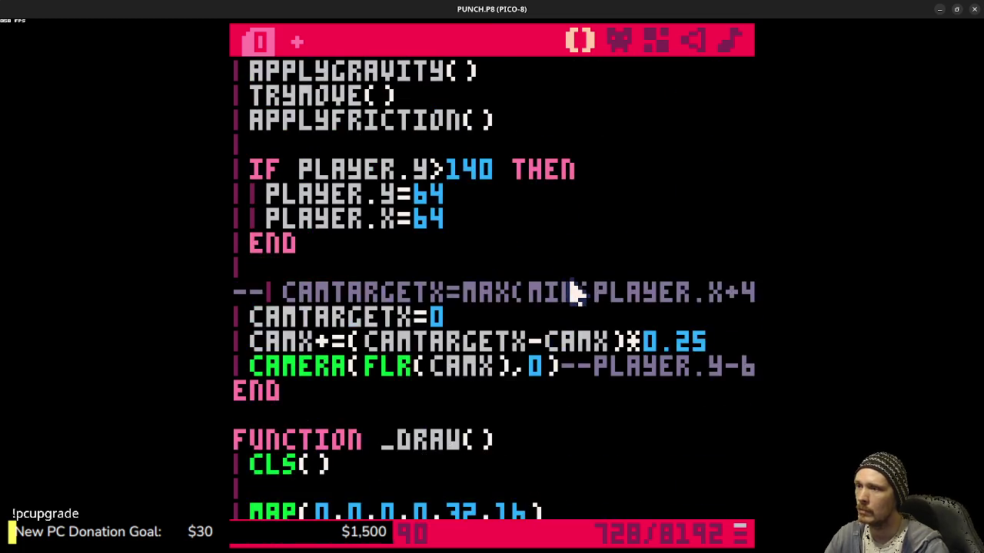
pyautogui.scroll(6, 576, 292)
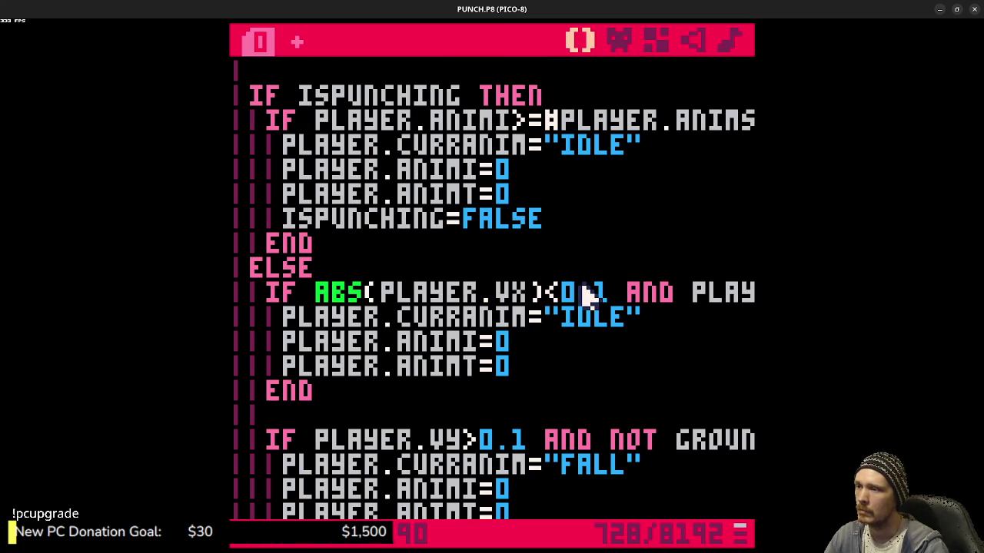
pyautogui.scroll(20, 580, 294)
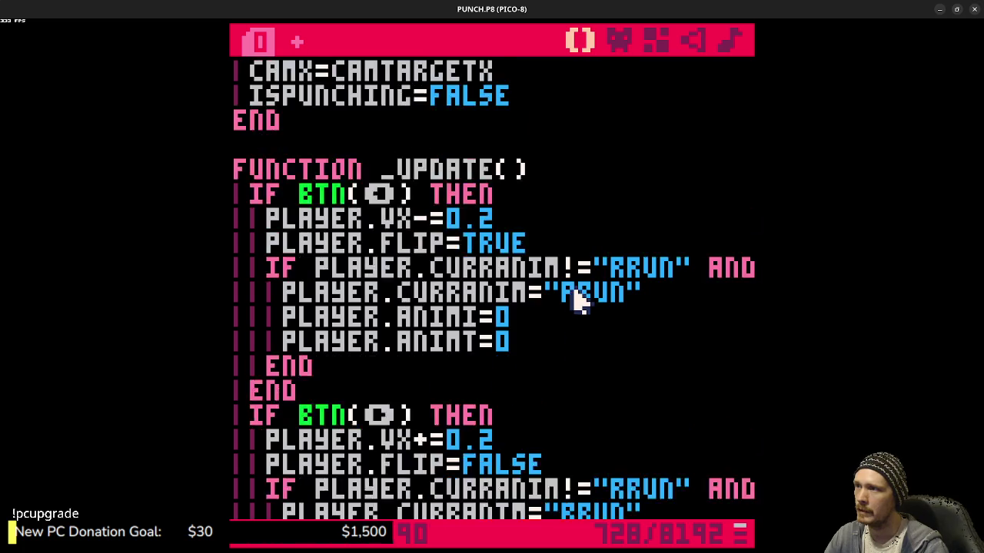
pyautogui.scroll(3, 578, 314)
pyautogui.scroll(-7, 580, 316)
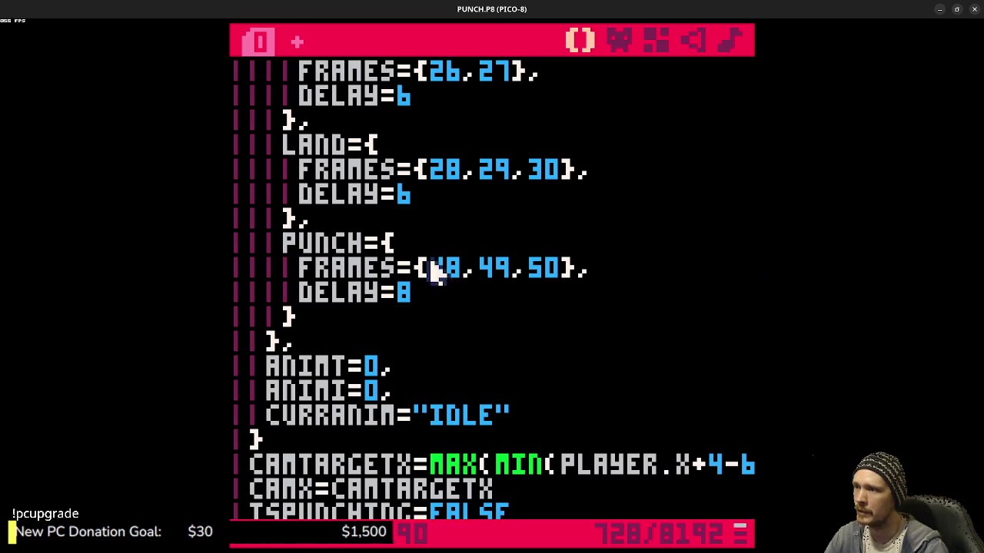
pyautogui.moveTo(592, 267); pyautogui.dragTo(412, 270)
pyautogui.click(620, 312)
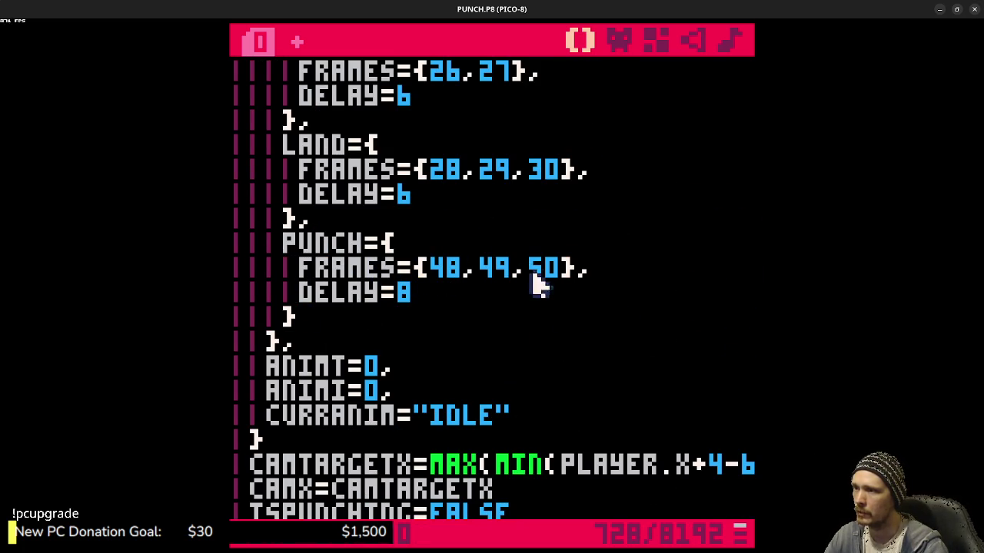
pyautogui.scroll(-2, 553, 394)
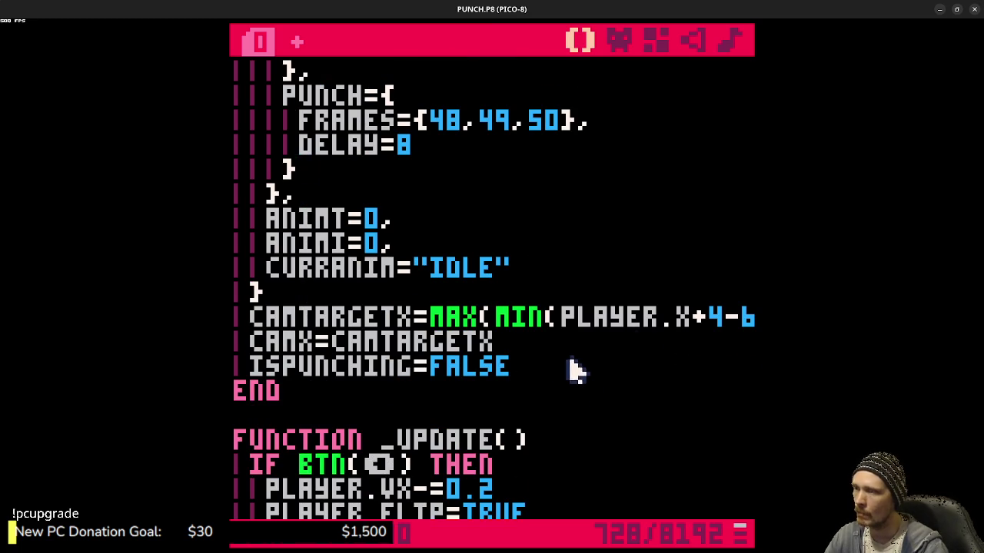
pyautogui.scroll(-2, 653, 335)
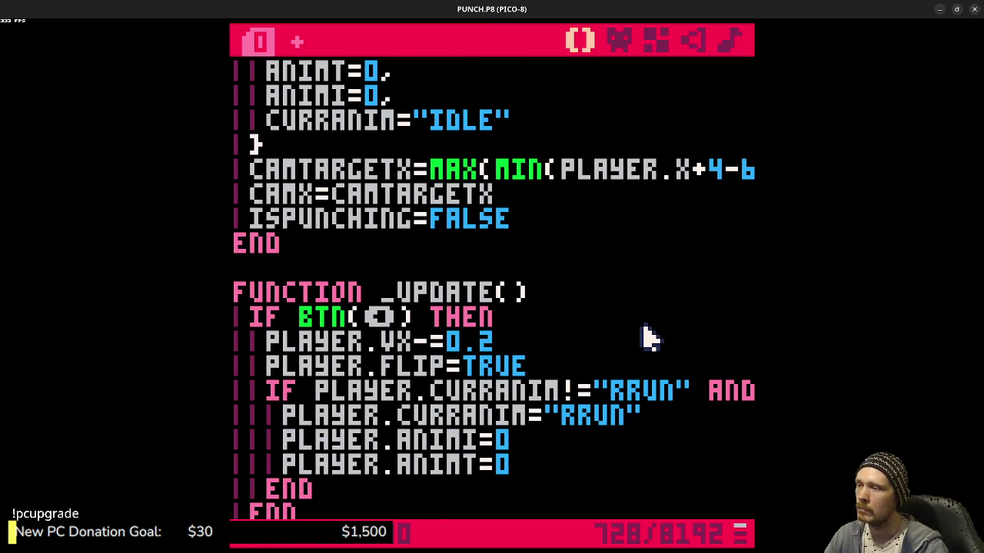
pyautogui.scroll(-7, 649, 338)
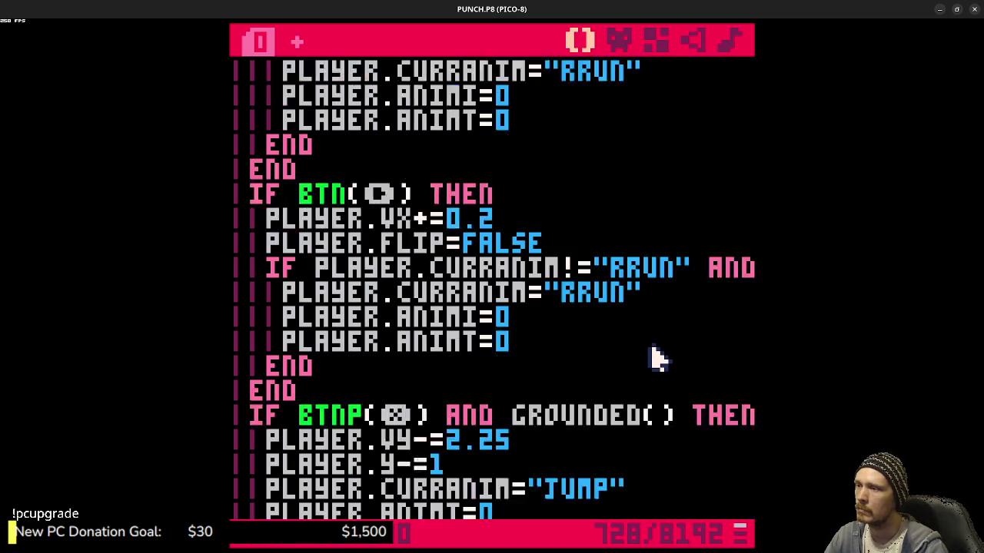
pyautogui.scroll(-4, 661, 357)
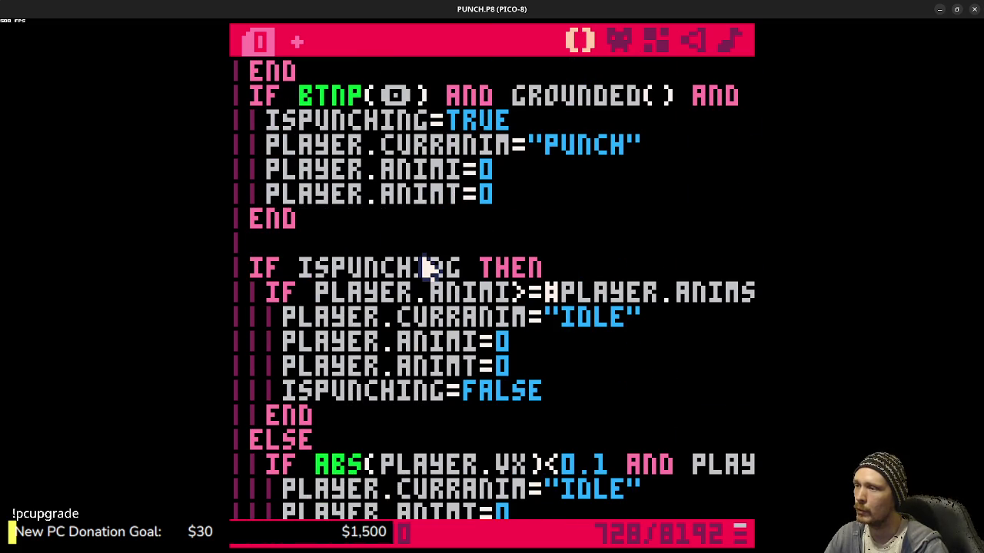
pyautogui.doubleClick(425, 265)
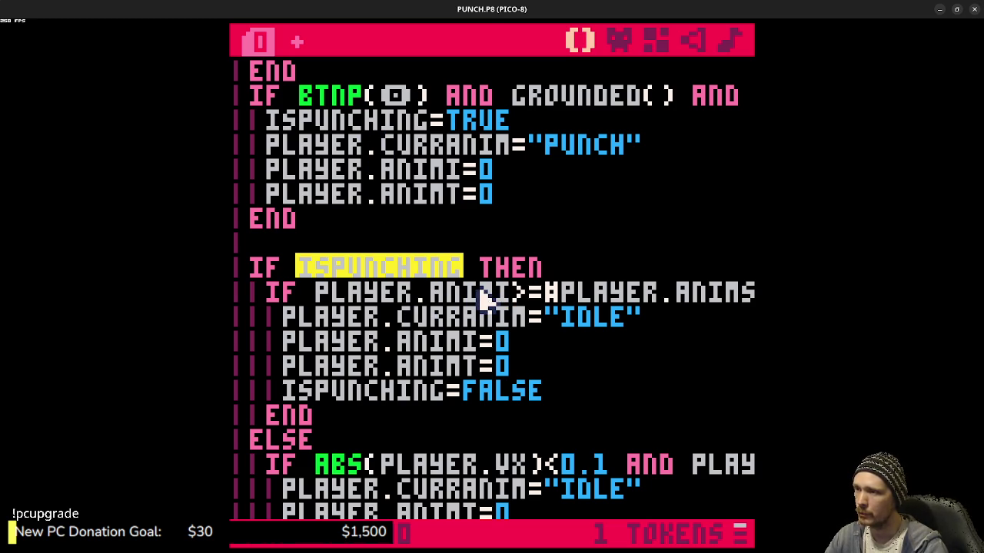
pyautogui.click(531, 291)
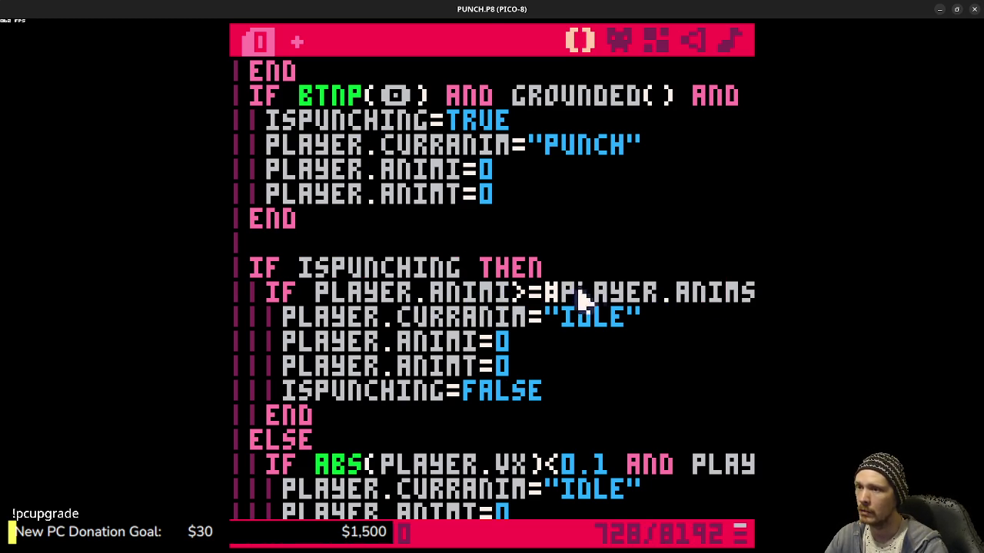
pyautogui.moveTo(543, 291)
pyautogui.mouseDown()
pyautogui.moveTo(726, 278)
pyautogui.moveTo(749, 294)
pyautogui.moveTo(556, 312)
pyautogui.moveTo(657, 301)
pyautogui.mouseUp()
pyautogui.click(474, 336)
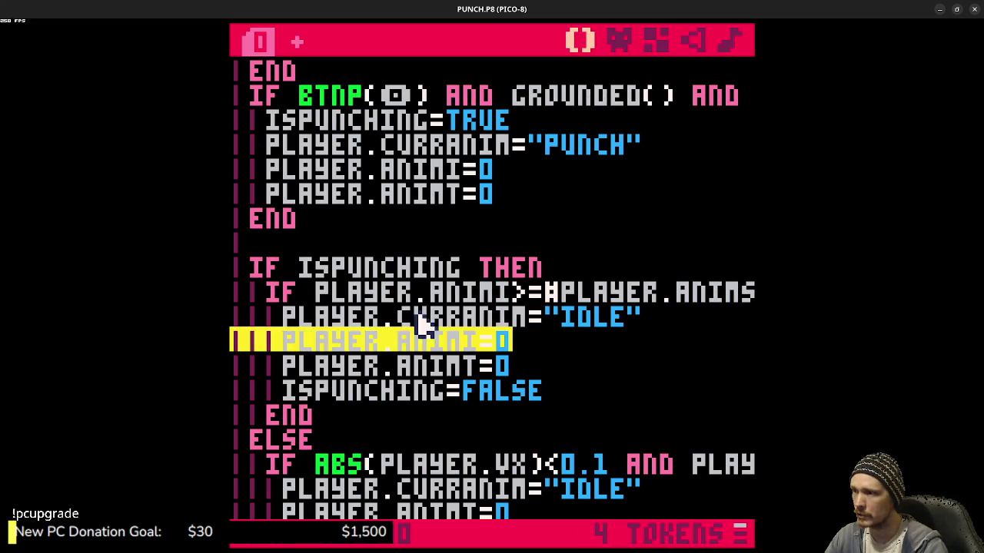
pyautogui.click(418, 315)
# - Run the game and throw test punches with X and Z before returning to the code
pyautogui.hotkey('ctrl', 'r')
pyautogui.press('x')
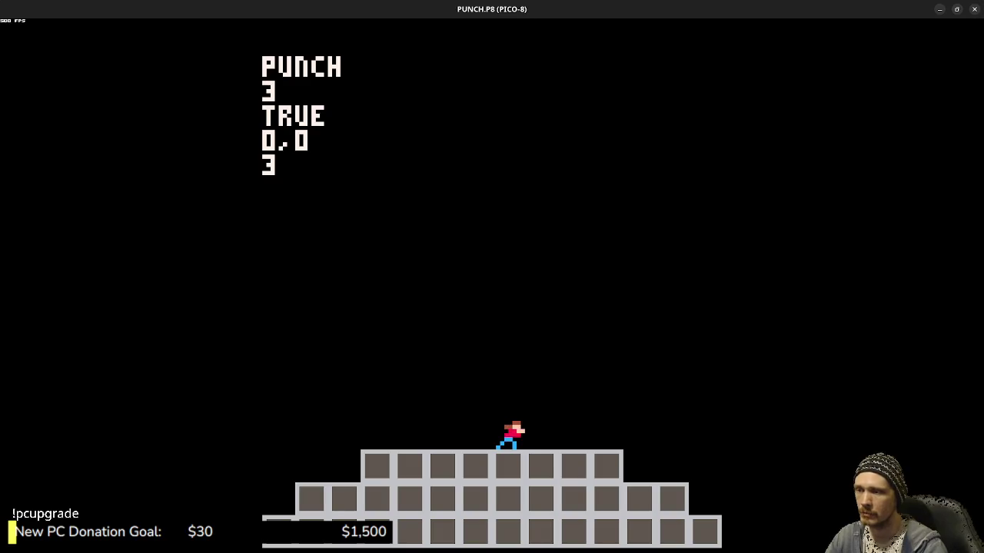
pyautogui.press('Escape')
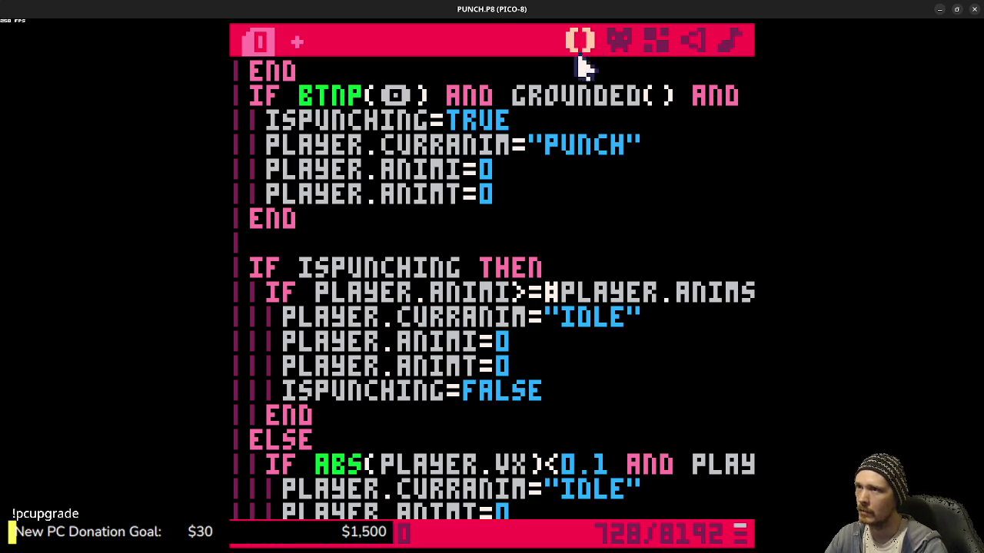
pyautogui.hotkey('ctrl', 'r')
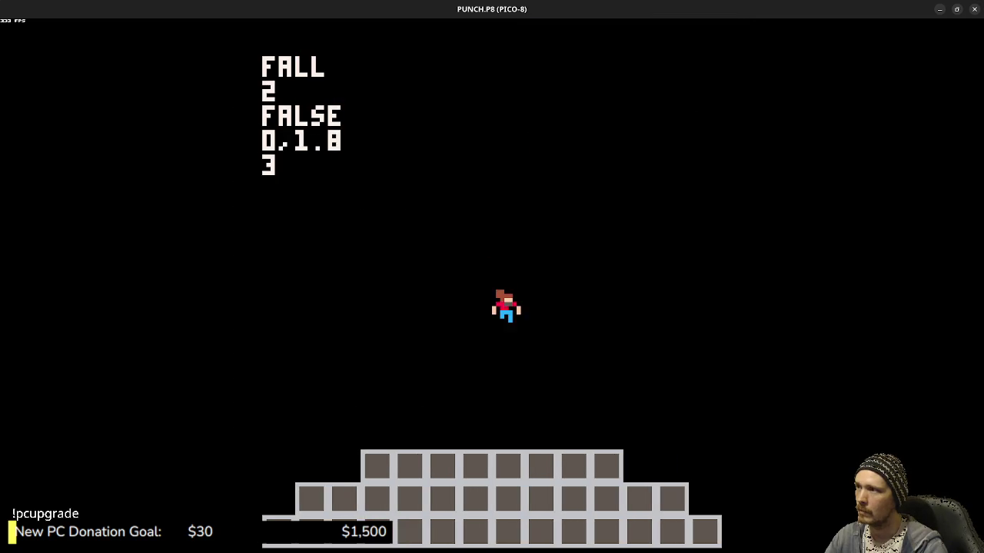
pyautogui.press('z')
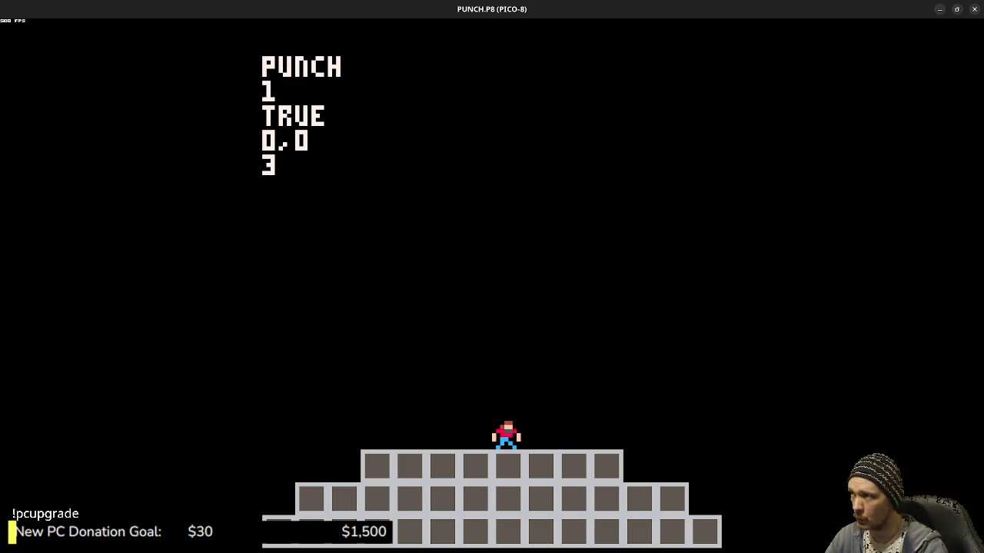
pyautogui.press('Escape')
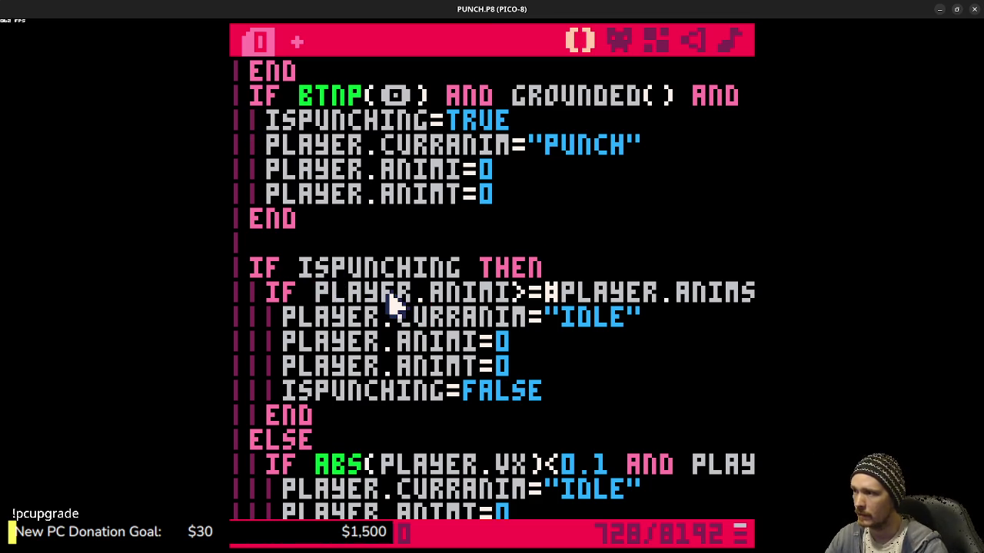
# - Wrap PLAYER.ANIMI in FLR() on the punch-end IF line and save
pyautogui.hotkey('ctrl', 'Left')
pyautogui.hotkey('ctrl', 'Left')
pyautogui.write('FLR(')
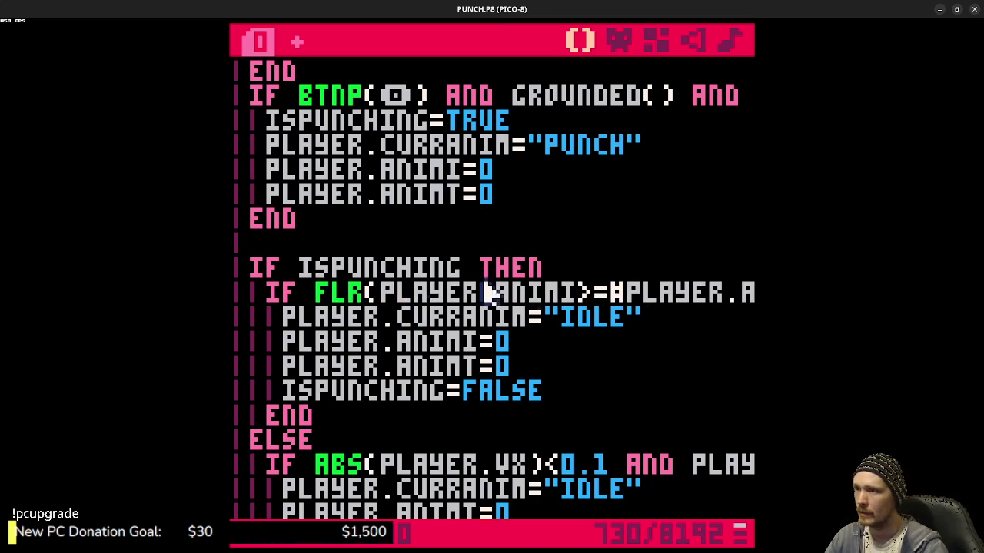
pyautogui.click(585, 292)
pyautogui.write(')')
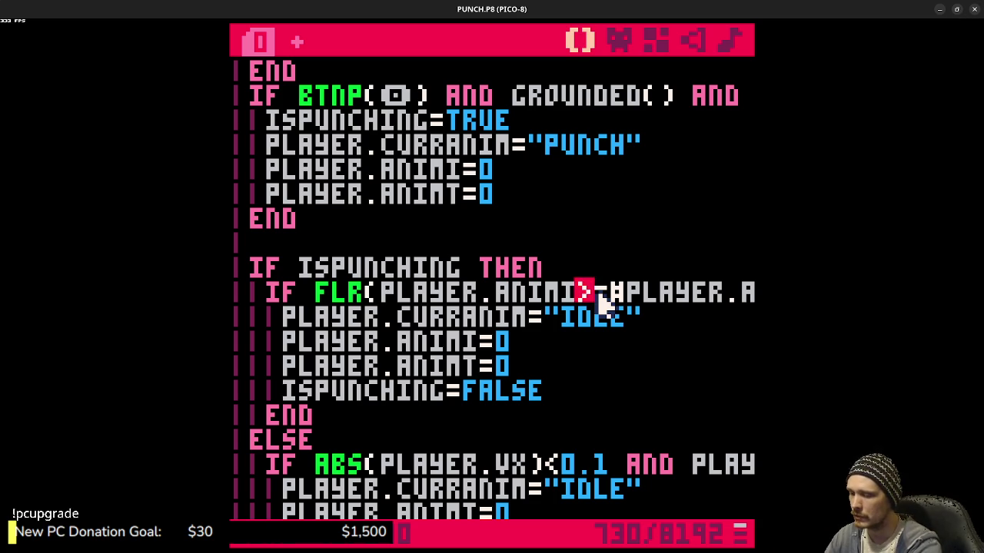
pyautogui.write(')')
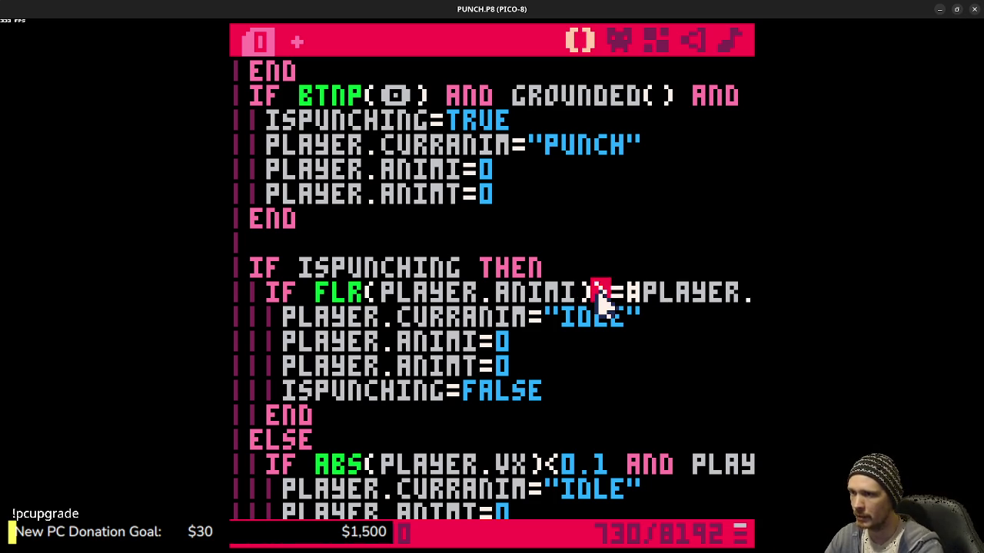
pyautogui.hotkey('ctrl', 's')
# - Test a temporary +1 in the check with several punches, then remove it and save
pyautogui.hotkey('ctrl', 'r')
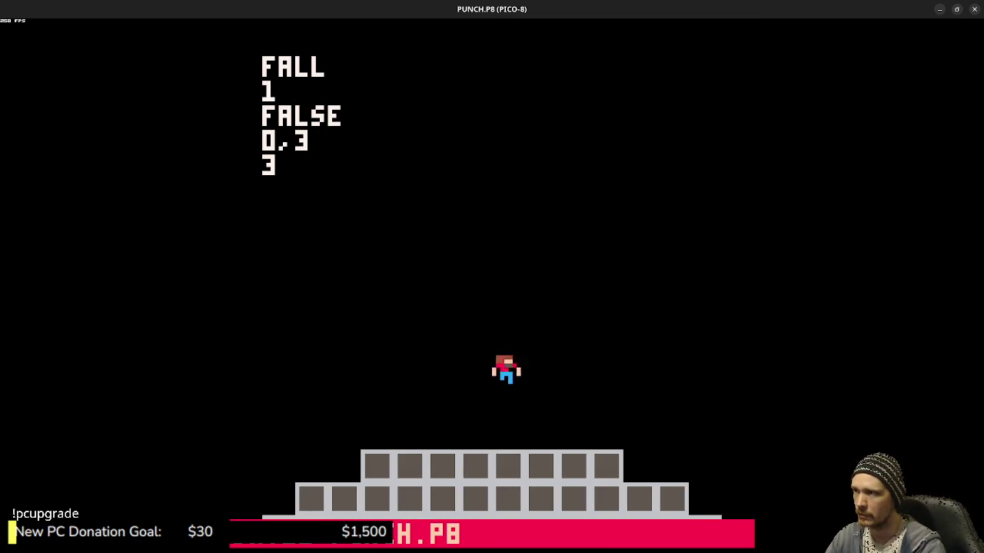
pyautogui.press('z')
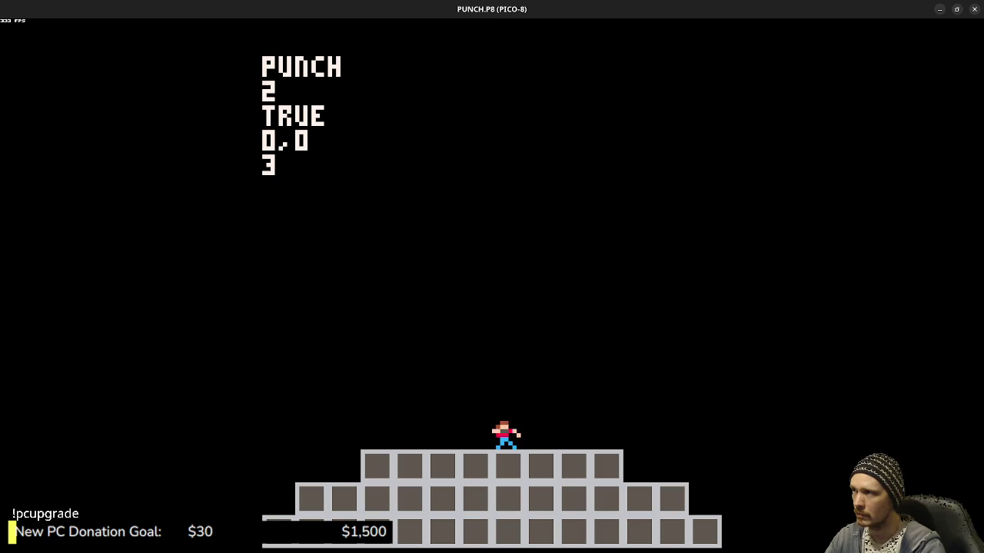
pyautogui.press('Escape')
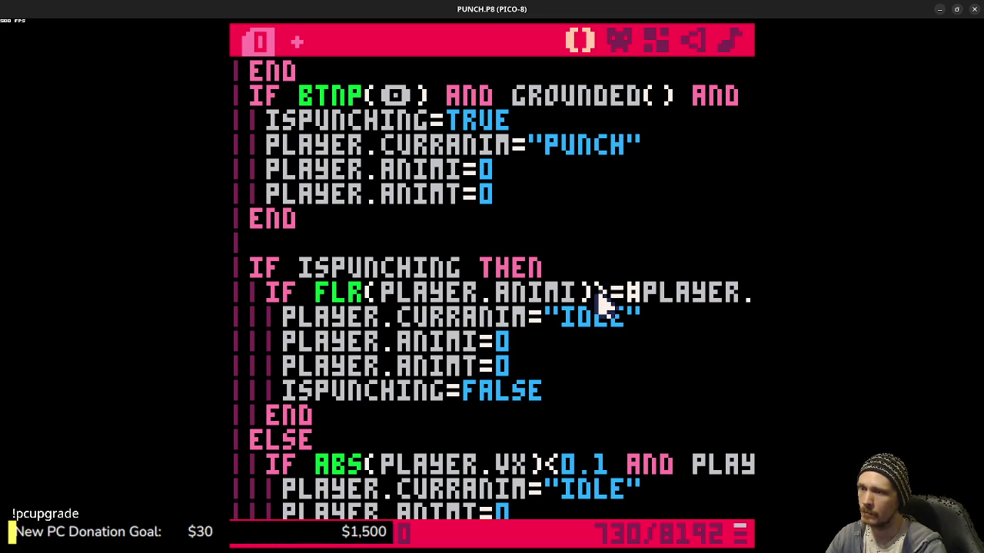
pyautogui.write('+1')
pyautogui.hotkey('ctrl', 'r')
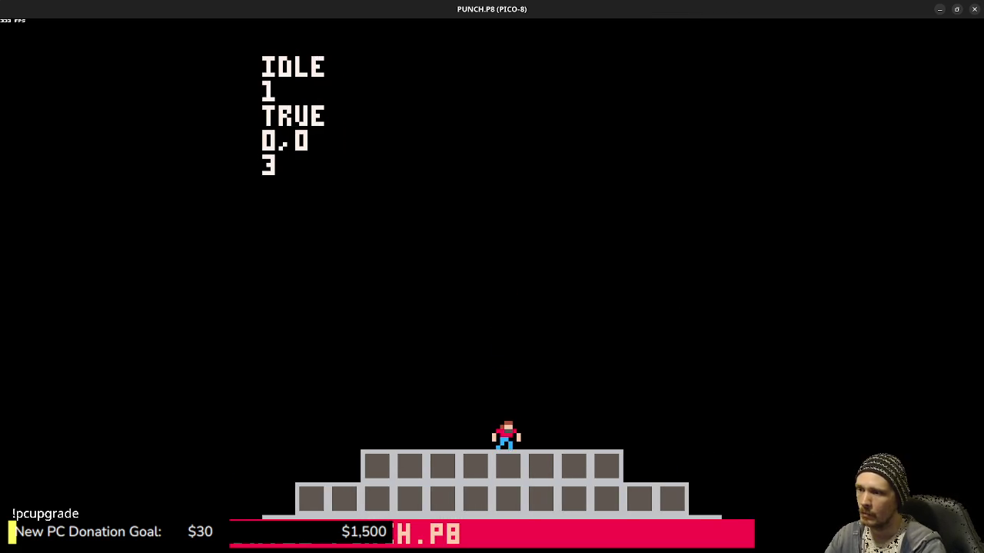
pyautogui.press('x')
pyautogui.press('x')
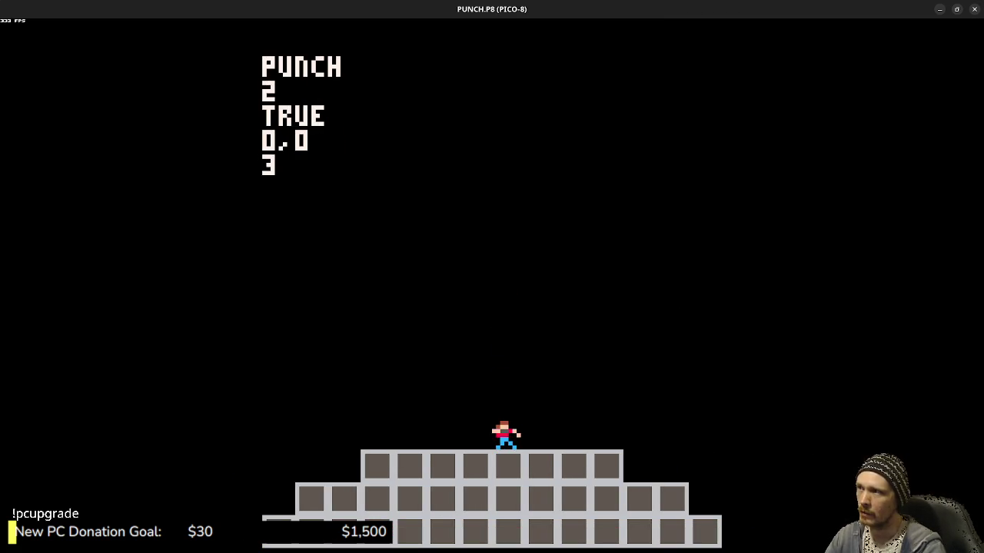
pyautogui.press('x')
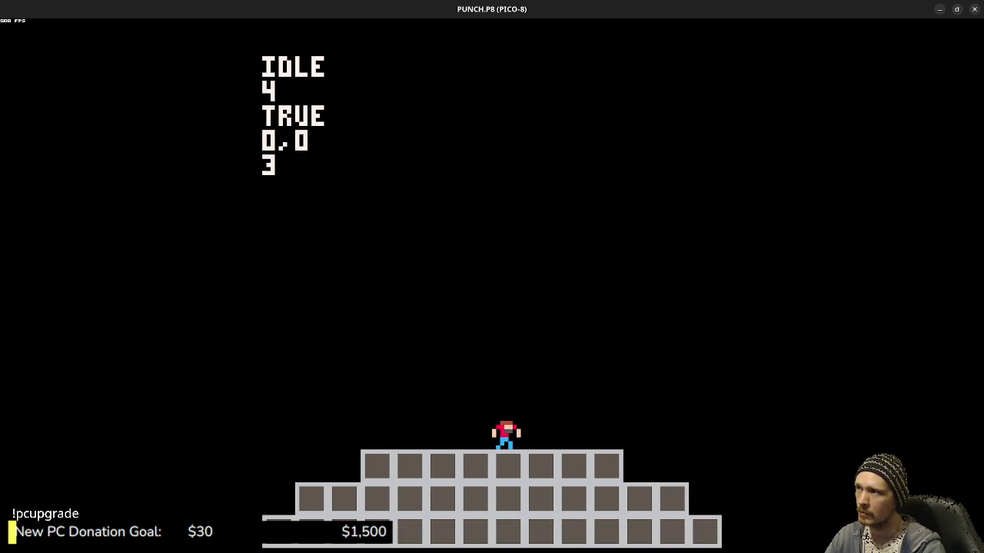
pyautogui.press('x')
pyautogui.press('x')
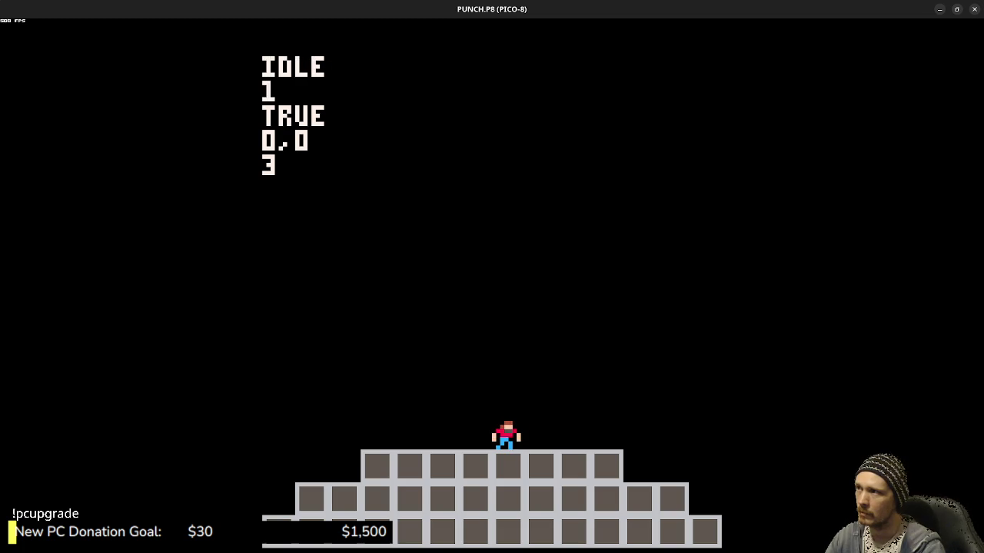
pyautogui.press('Escape')
pyautogui.press('Escape')
pyautogui.press('BackSpace')
pyautogui.press('BackSpace')
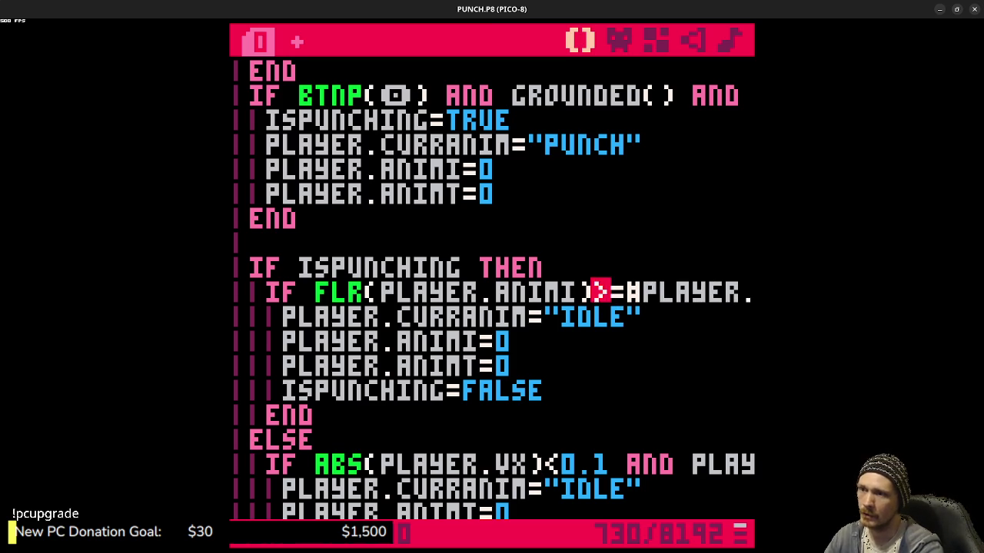
pyautogui.hotkey('ctrl', 's')
# - Start wrapping the #PLAYER.ANIMS["PUNCH"].FRAMES count in flr()
pyautogui.press('Right')
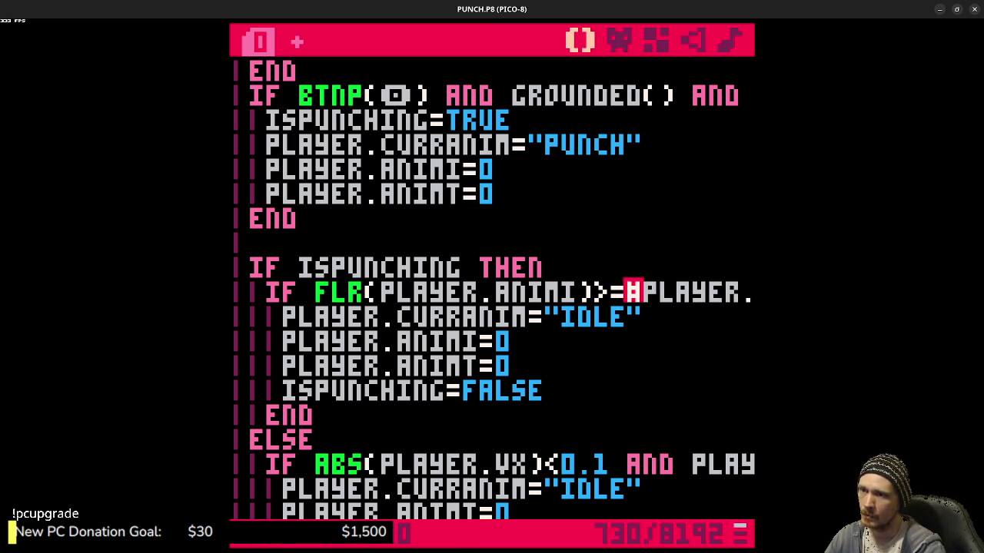
pyautogui.write('flr(')
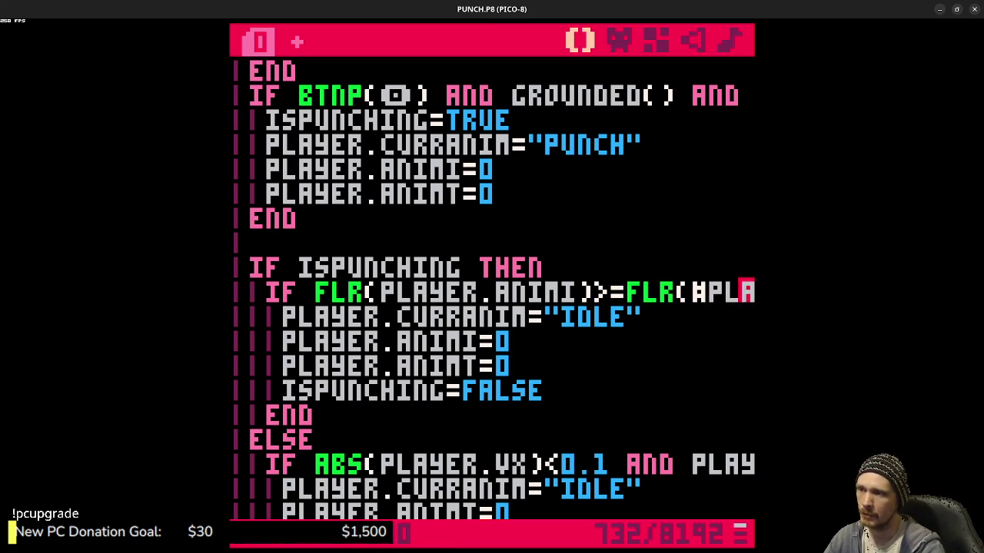
pyautogui.press('Right')
pyautogui.press('Right')
pyautogui.press('Right')
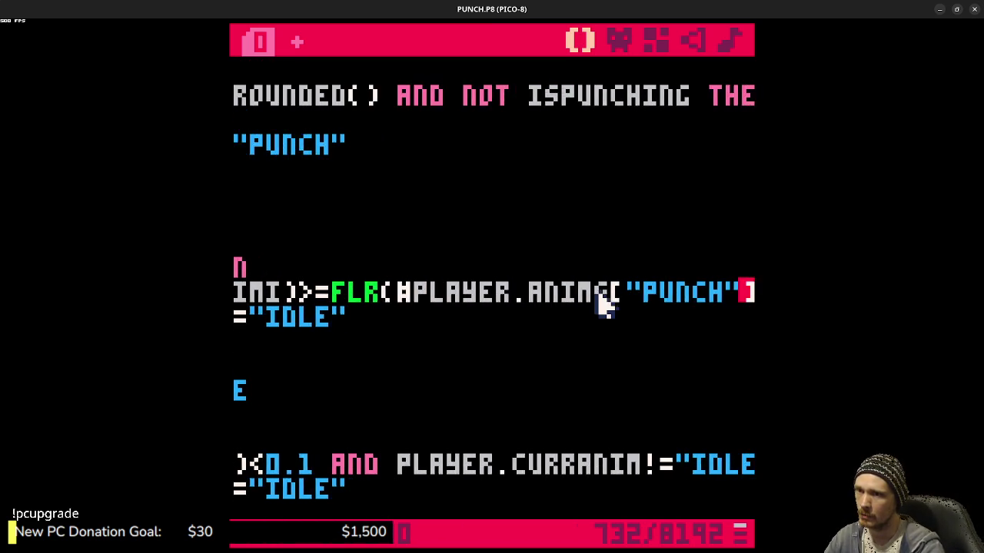
pyautogui.press('Right')
pyautogui.press('Right')
pyautogui.press('Right')
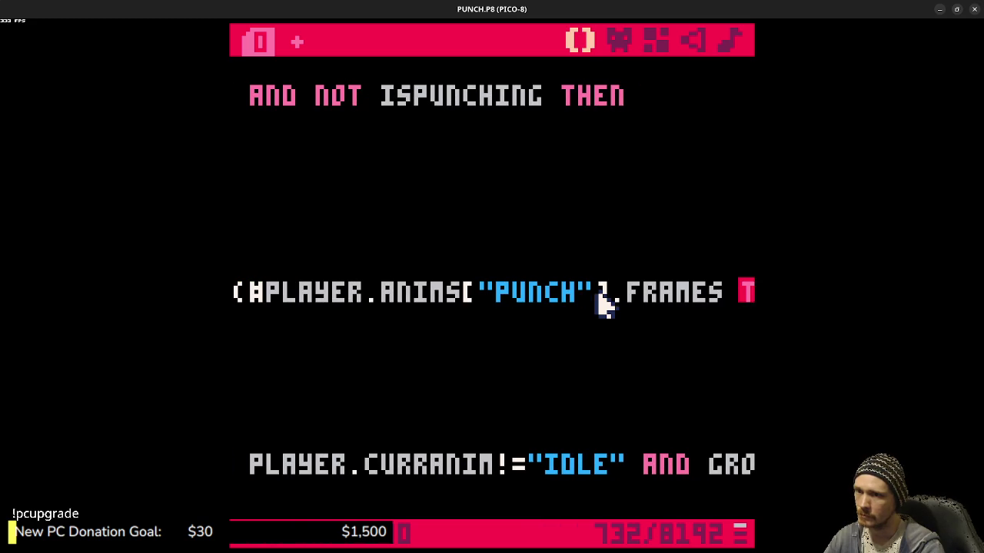
pyautogui.press('Left')
# - Close the frame-count flr(), run the cart, punch and walk left and right to test
pyautogui.write(')')
pyautogui.hotkey('ctrl', 'r')
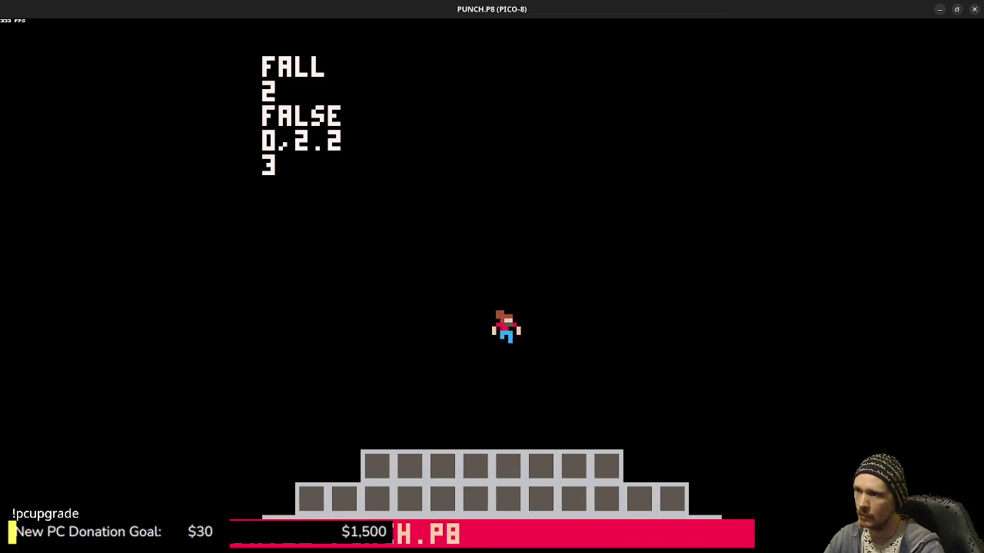
pyautogui.press('x')
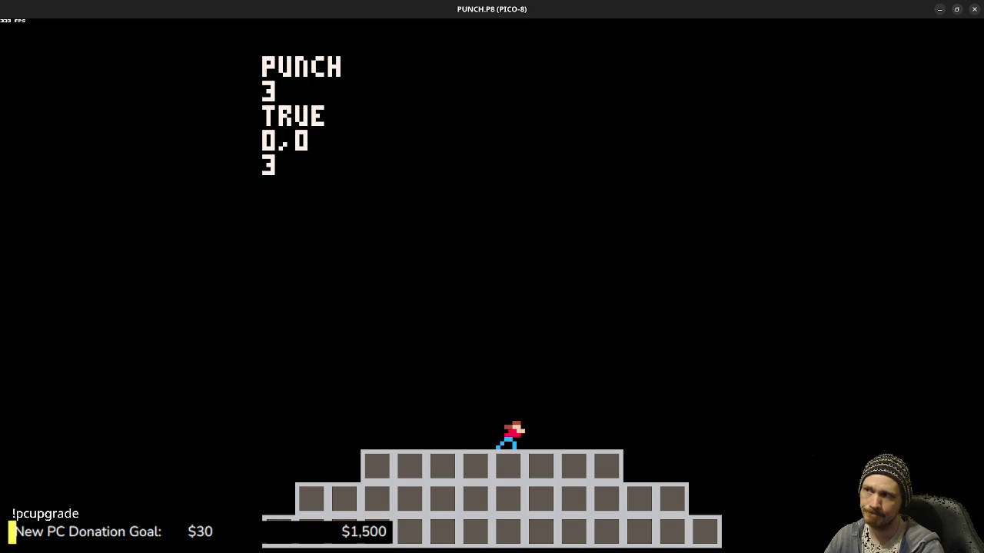
pyautogui.press('Left')
pyautogui.press('Right')
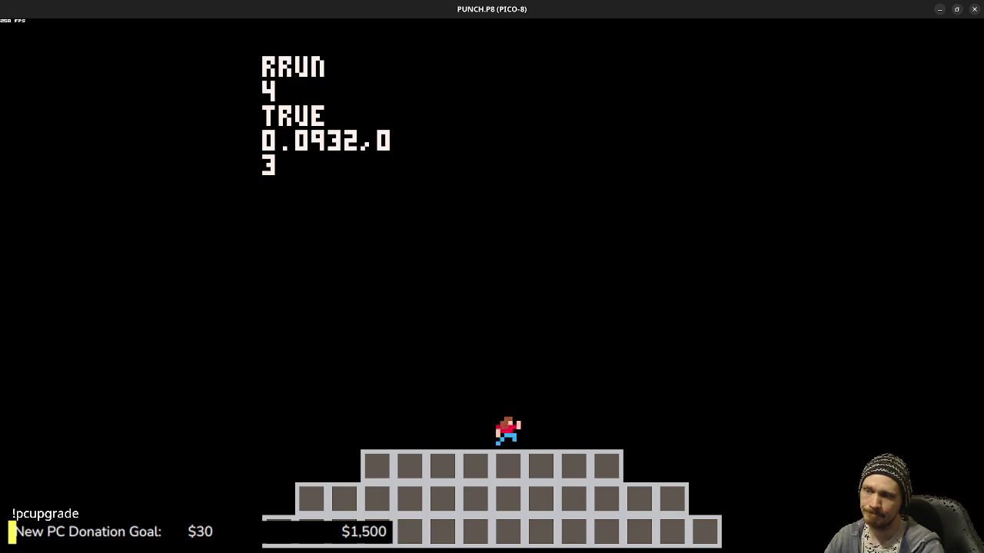
pyautogui.press('x')
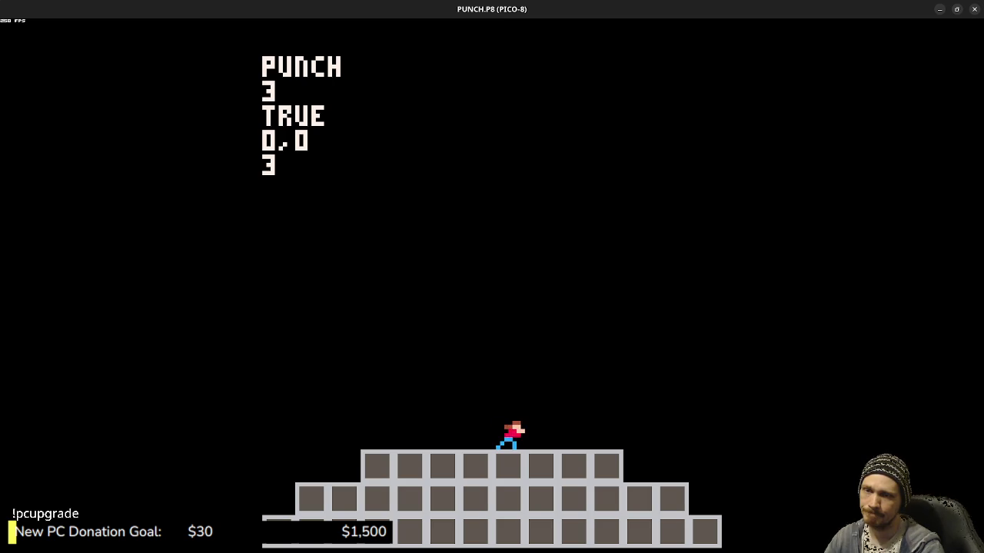
pyautogui.press('Escape')
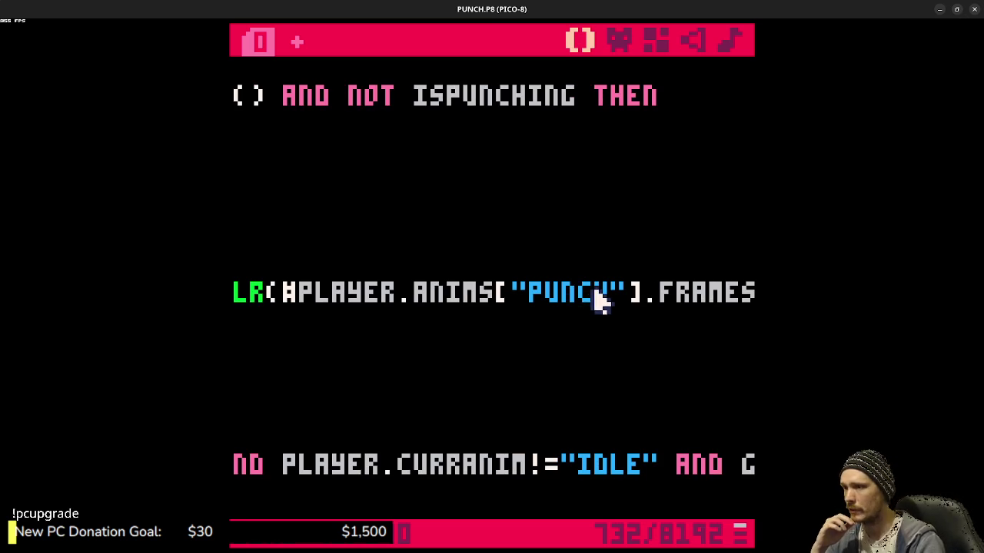
# - Change the check to FLR(PLAYER.ANIMI+1) and save the cart
pyautogui.moveTo(597, 301); pyautogui.dragTo(235, 295)
pyautogui.click(470, 319)
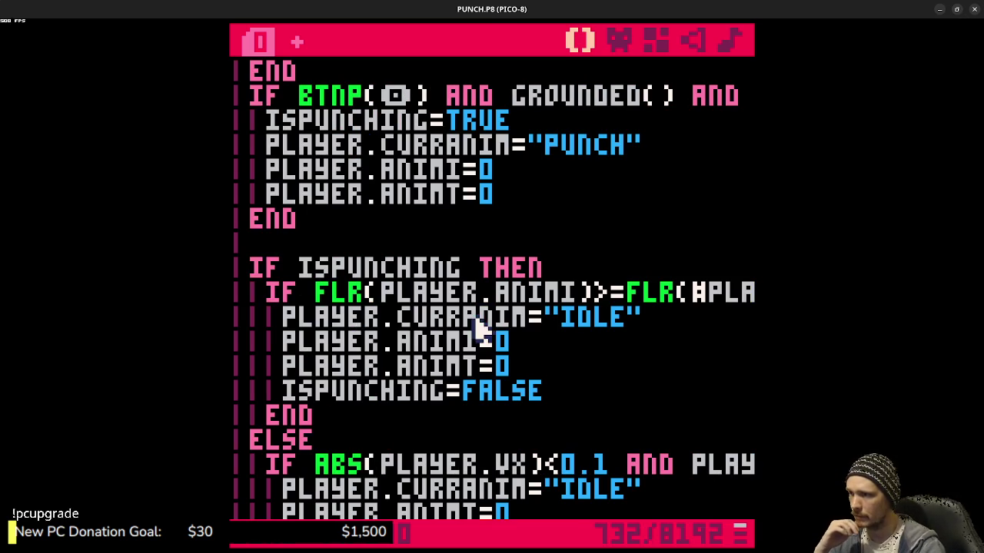
pyautogui.moveTo(385, 296); pyautogui.dragTo(578, 308)
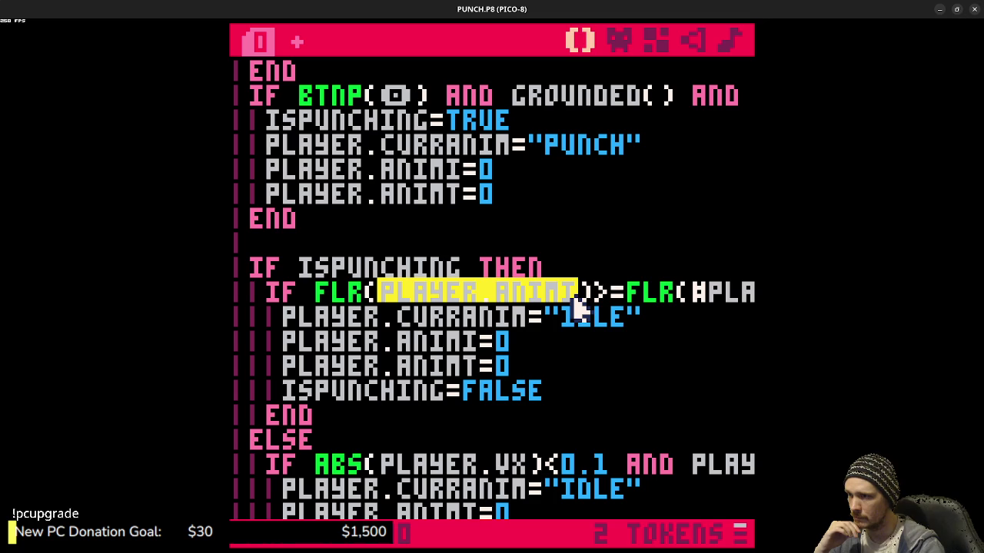
pyautogui.click(578, 298)
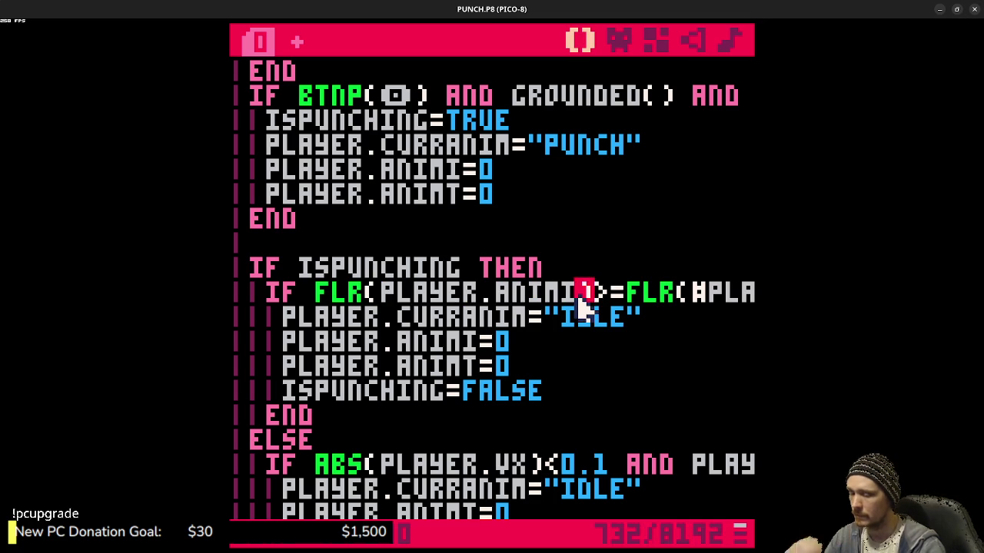
pyautogui.write('+1')
pyautogui.hotkey('ctrl', 's')
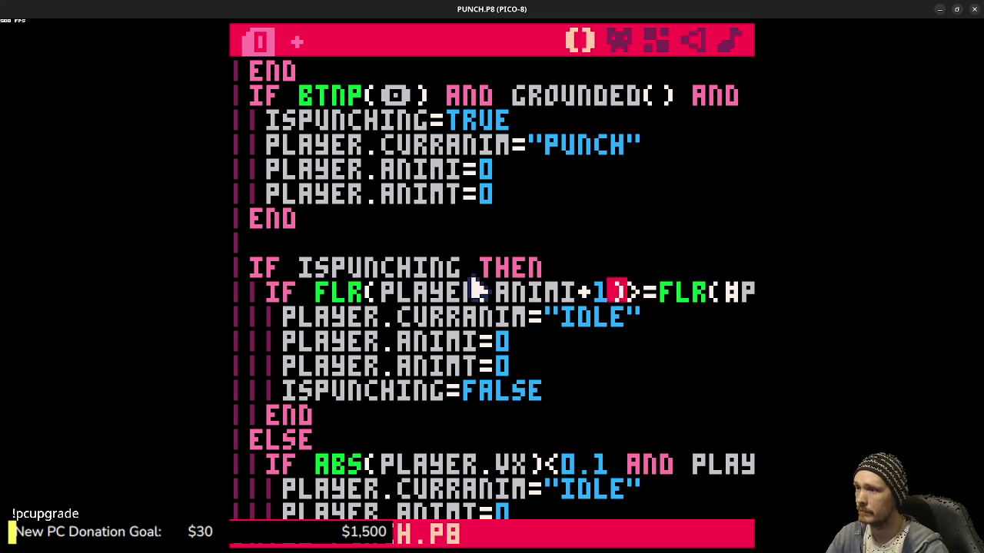
# - Inspect the punch-check line, the sprite call's animation index, and the LOCAL AF line
pyautogui.moveTo(538, 290); pyautogui.dragTo(749, 292)
pyautogui.click(500, 318)
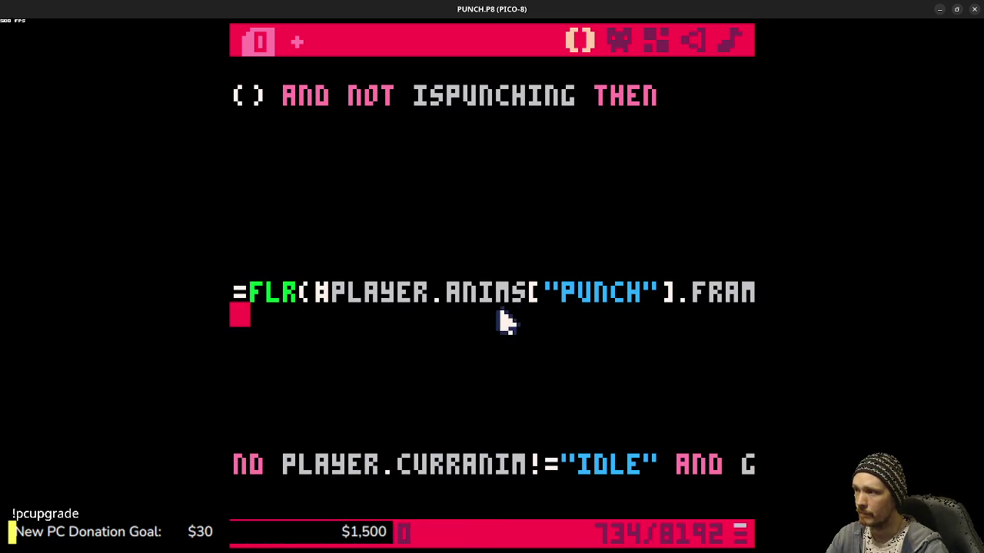
pyautogui.moveTo(542, 291); pyautogui.dragTo(231, 292)
pyautogui.scroll(-3, 411, 367)
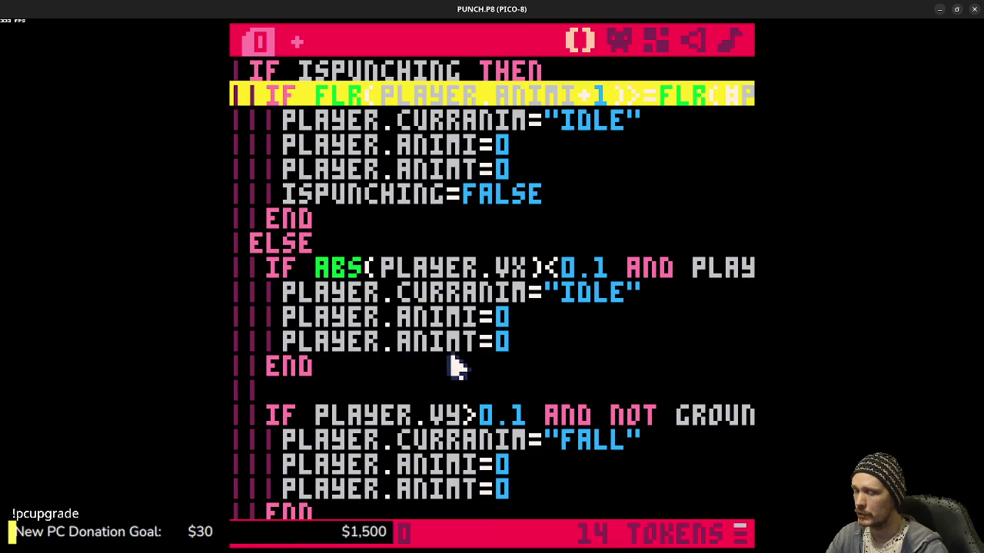
pyautogui.scroll(-9, 455, 366)
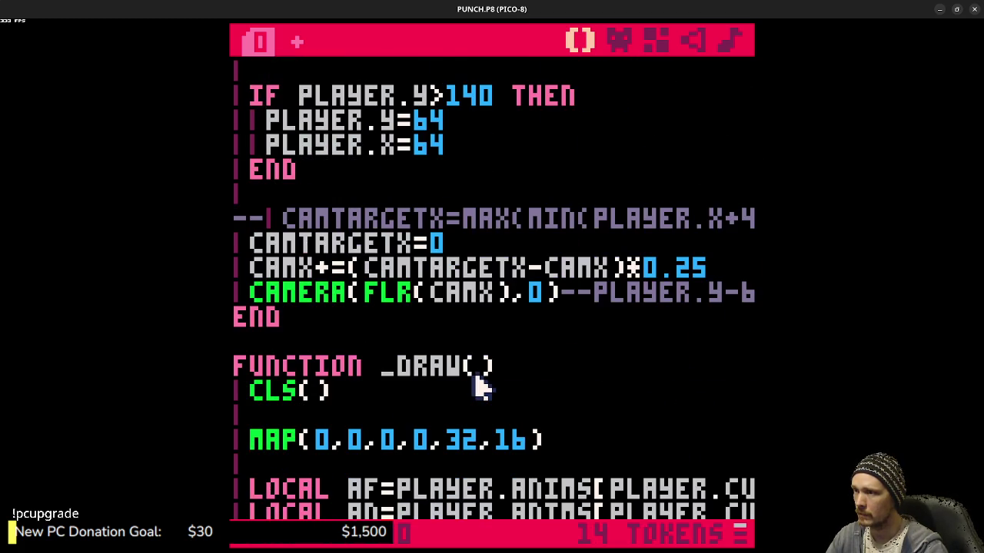
pyautogui.scroll(-4, 477, 387)
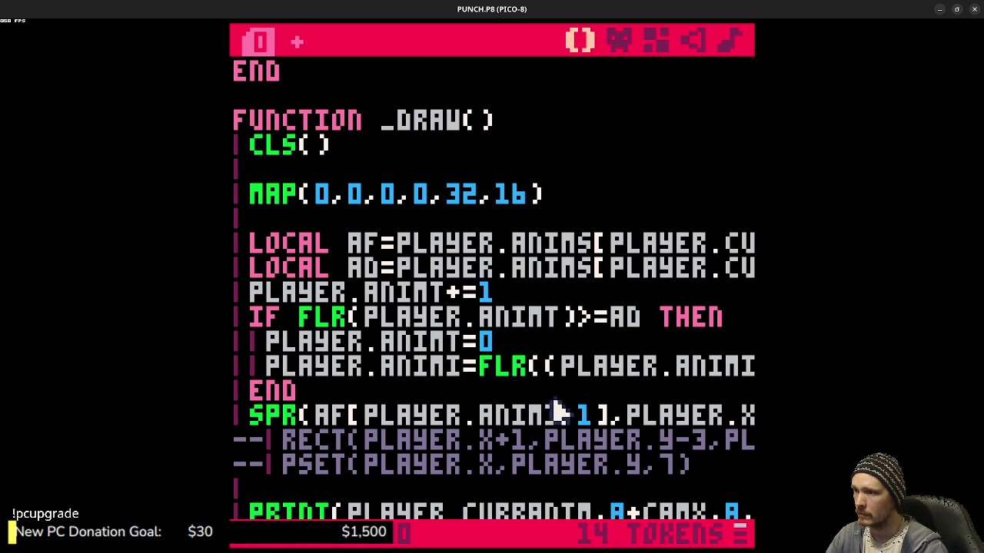
pyautogui.moveTo(596, 415); pyautogui.dragTo(363, 423)
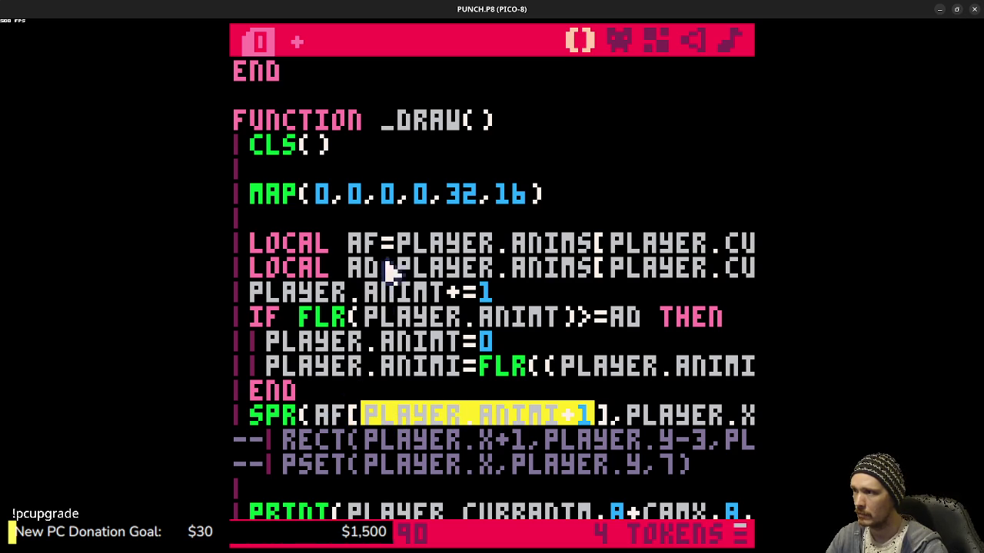
pyautogui.moveTo(366, 245)
pyautogui.mouseDown()
pyautogui.moveTo(534, 253)
pyautogui.moveTo(744, 242)
pyautogui.mouseUp()
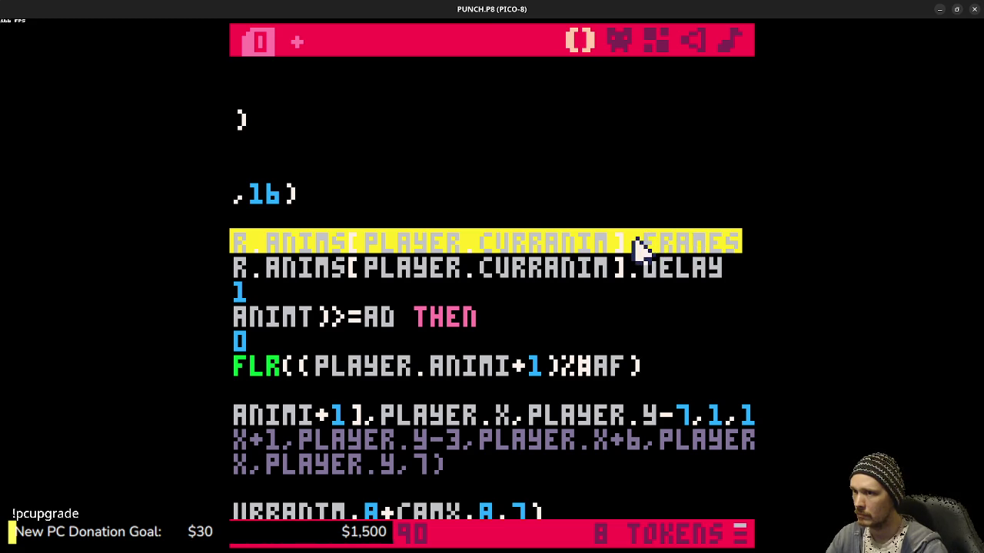
pyautogui.moveTo(642, 244)
pyautogui.mouseDown()
pyautogui.moveTo(652, 246)
pyautogui.moveTo(231, 267)
pyautogui.mouseUp()
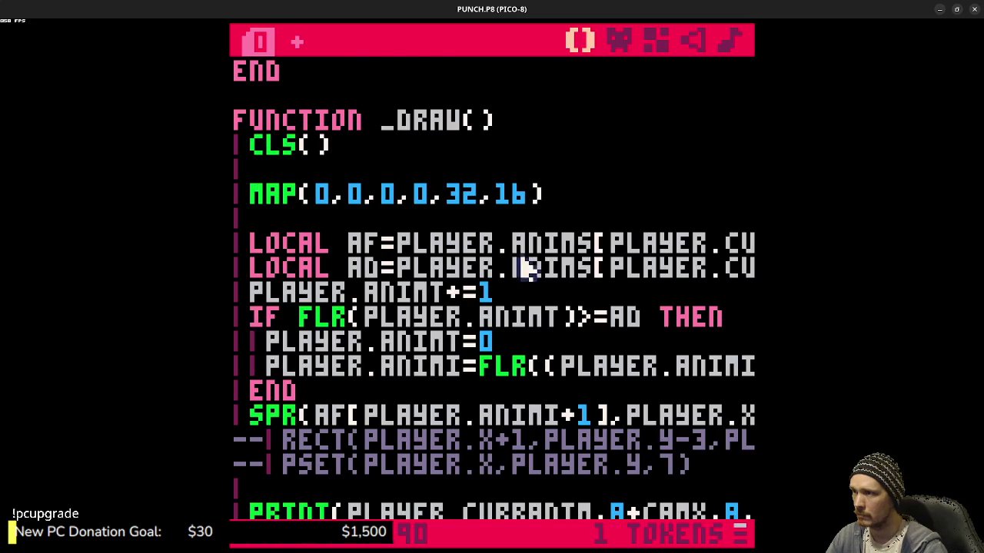
# - Select the #PLAYER.ANIMS["PUNCH"].FRAMES expression in the punch-end condition
pyautogui.scroll(6, 554, 291)
pyautogui.scroll(9, 553, 291)
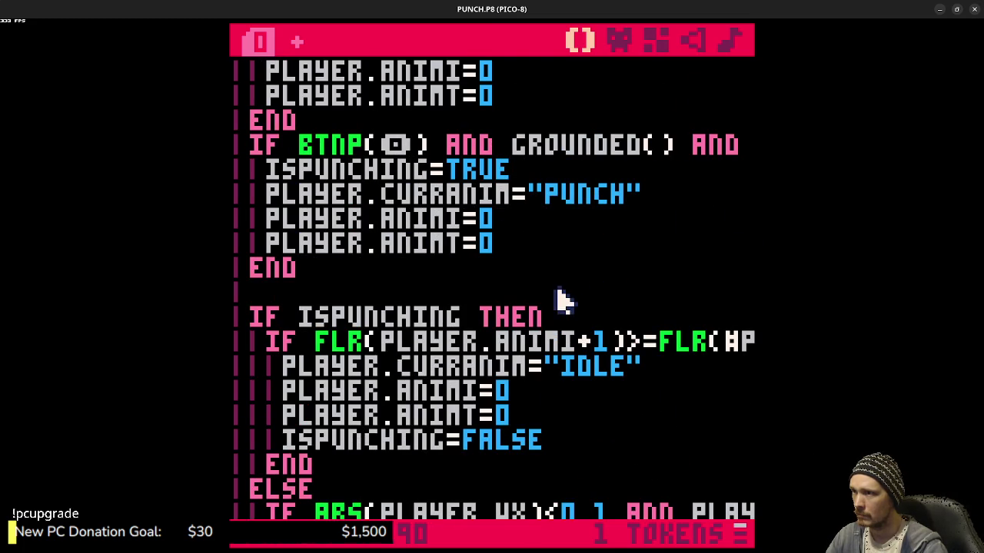
pyautogui.scroll(2, 561, 299)
pyautogui.scroll(-2, 546, 299)
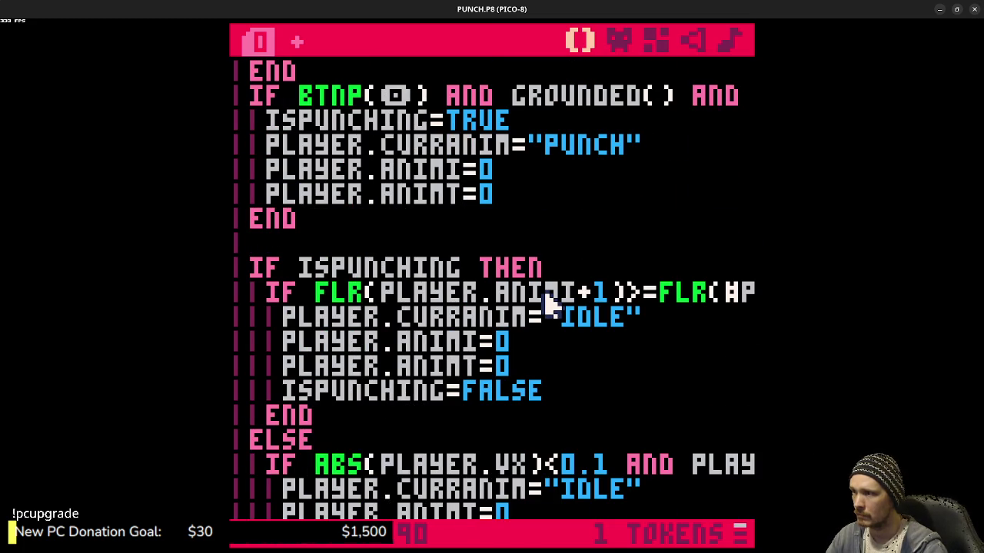
pyautogui.click(546, 296)
pyautogui.moveTo(507, 294); pyautogui.dragTo(760, 292)
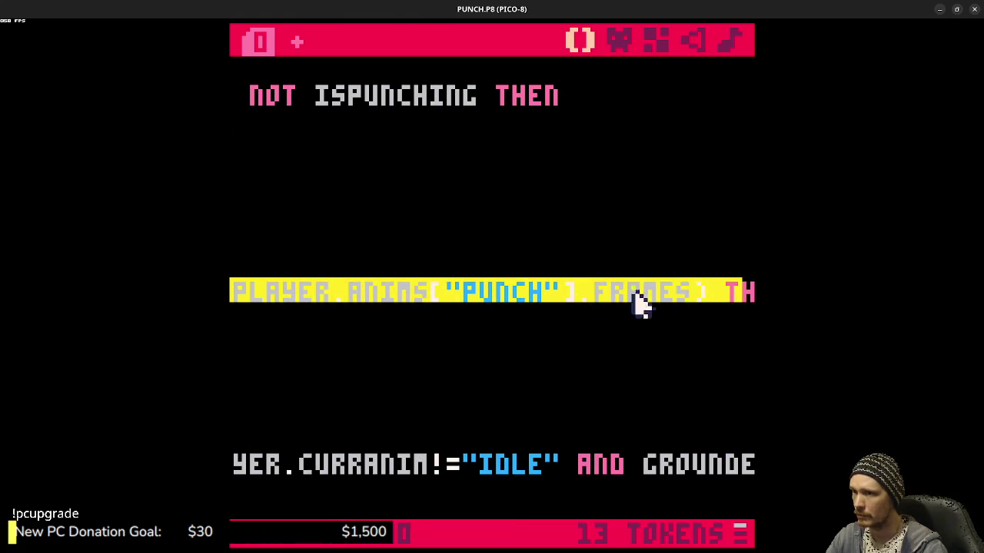
# - Replace "PUNCH" in the ANIMS lookup with PLAYER.CURRANIM
pyautogui.click(686, 338)
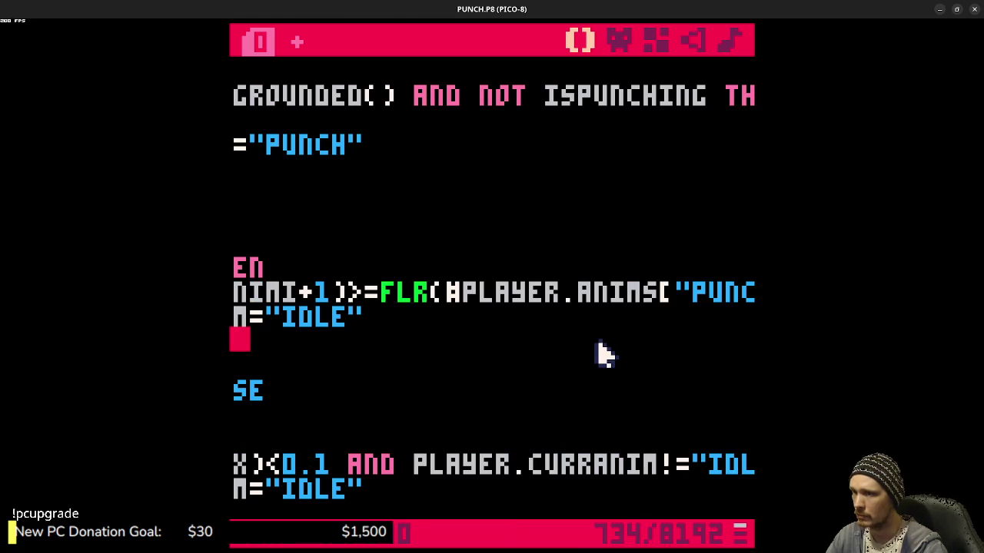
pyautogui.click(665, 299)
pyautogui.click(678, 299)
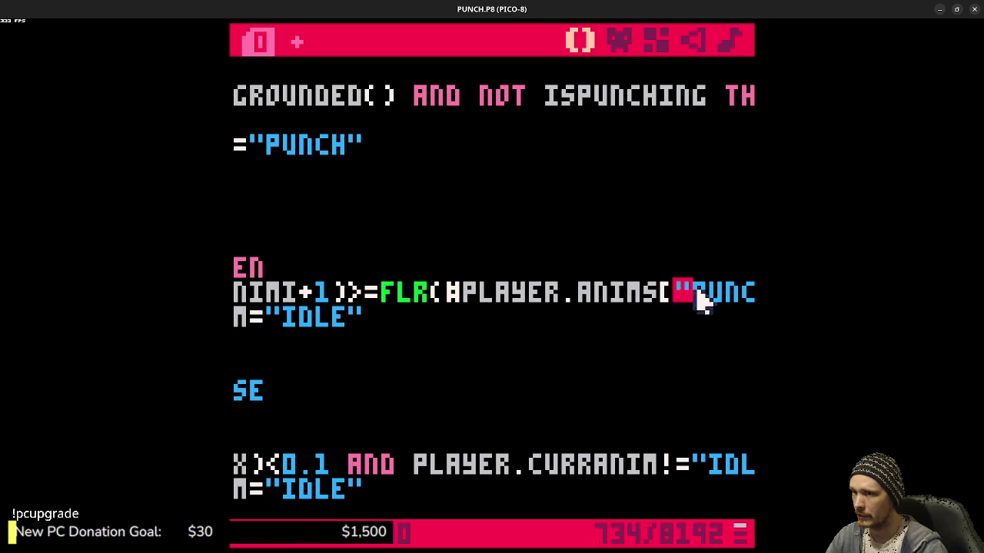
pyautogui.moveTo(700, 301)
pyautogui.mouseDown()
pyautogui.moveTo(749, 301)
pyautogui.moveTo(598, 306)
pyautogui.mouseUp()
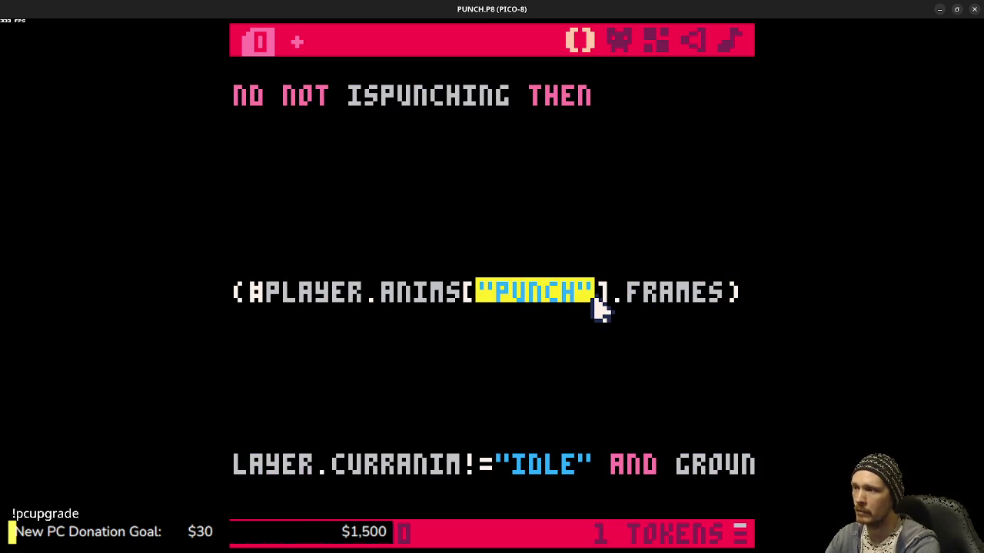
pyautogui.write('player.an')
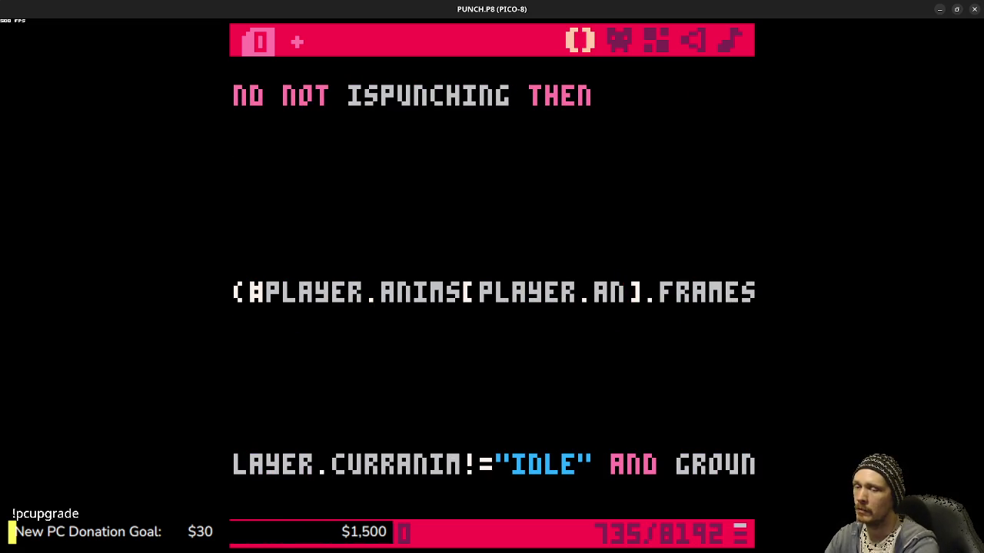
pyautogui.press('BackSpace')
pyautogui.press('BackSpace')
pyautogui.write('curranim')
# - Run the cart and punch four times to check the return to idle
pyautogui.hotkey('ctrl', 'r')
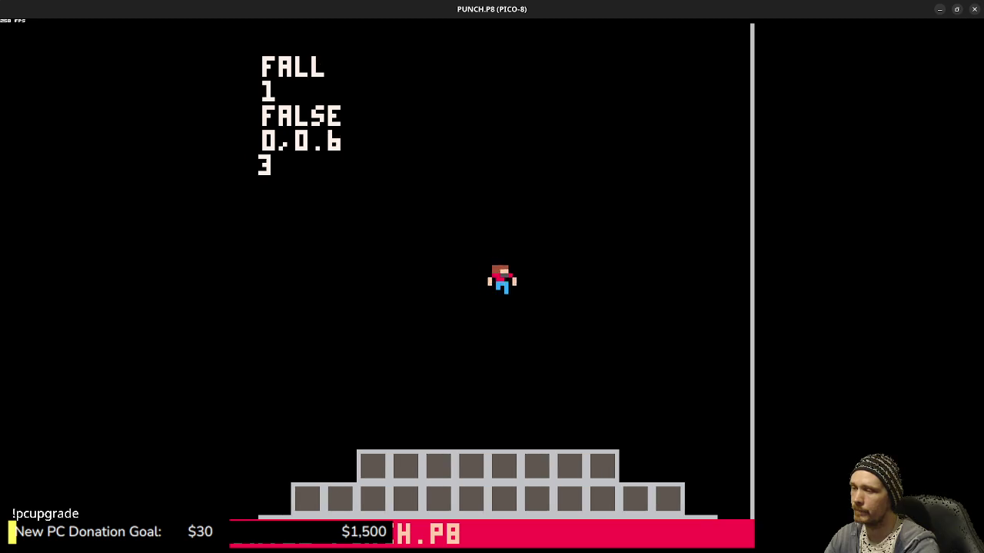
pyautogui.press('x')
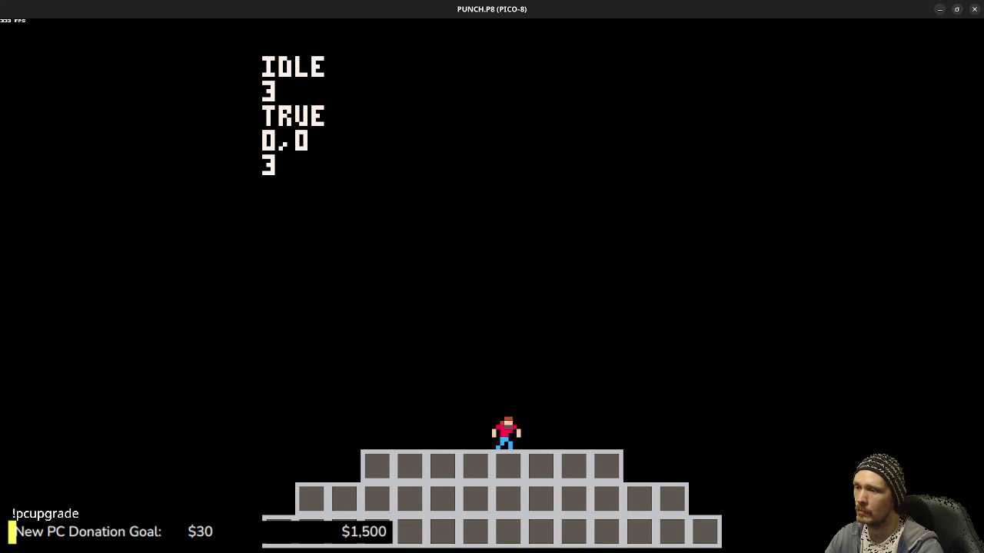
pyautogui.press('x')
pyautogui.press('x')
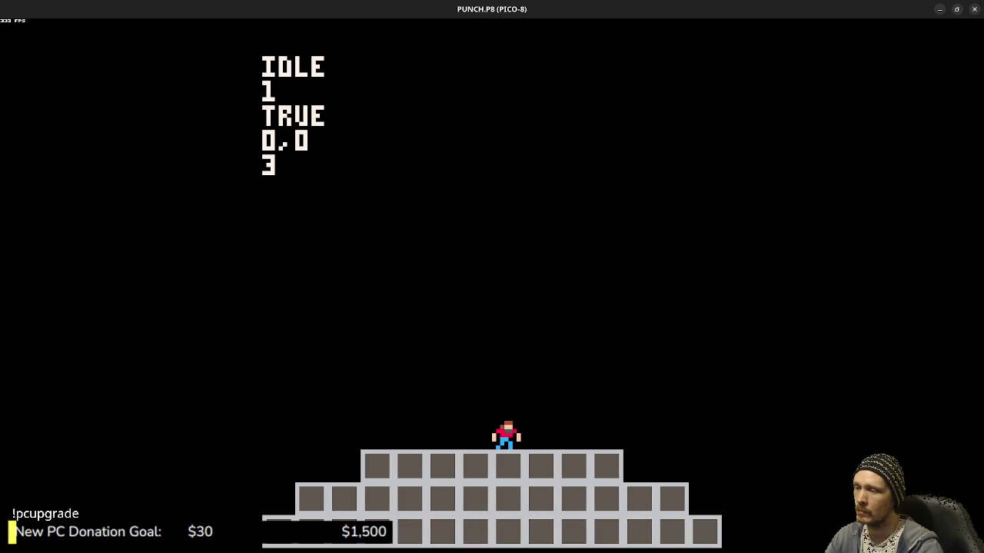
pyautogui.press('x')
pyautogui.press('x')
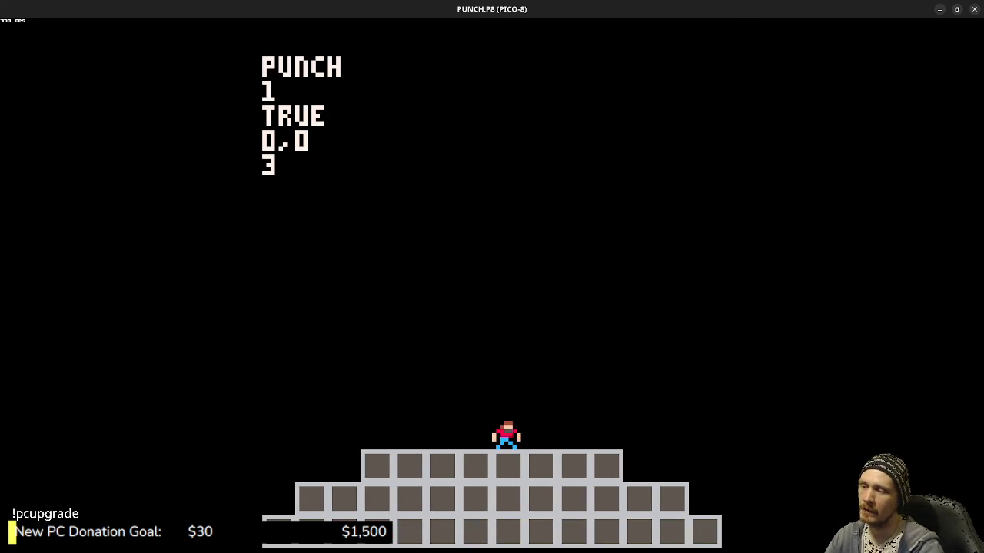
pyautogui.press('x')
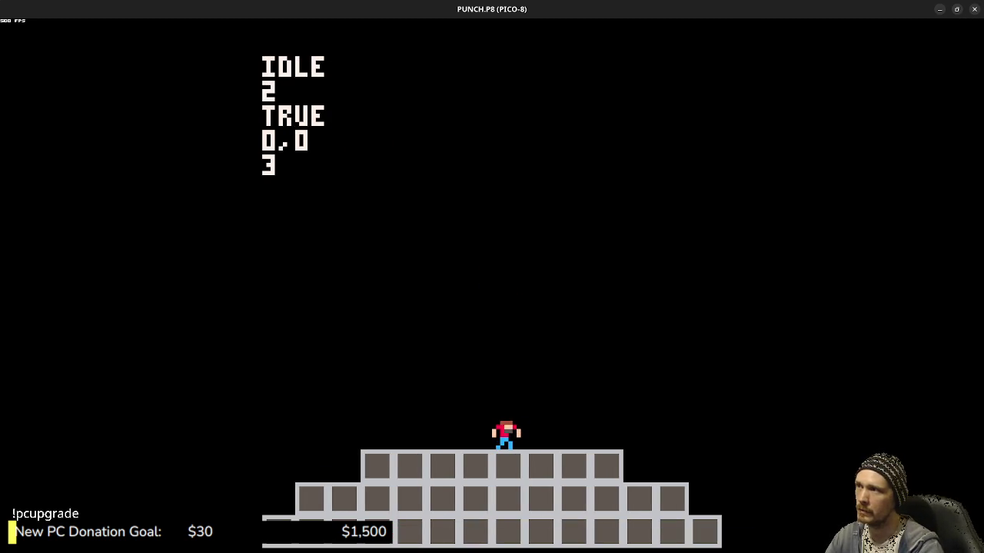
# - Change the punch-end comparison from >= to >, then run and test a punch
pyautogui.press('Escape')
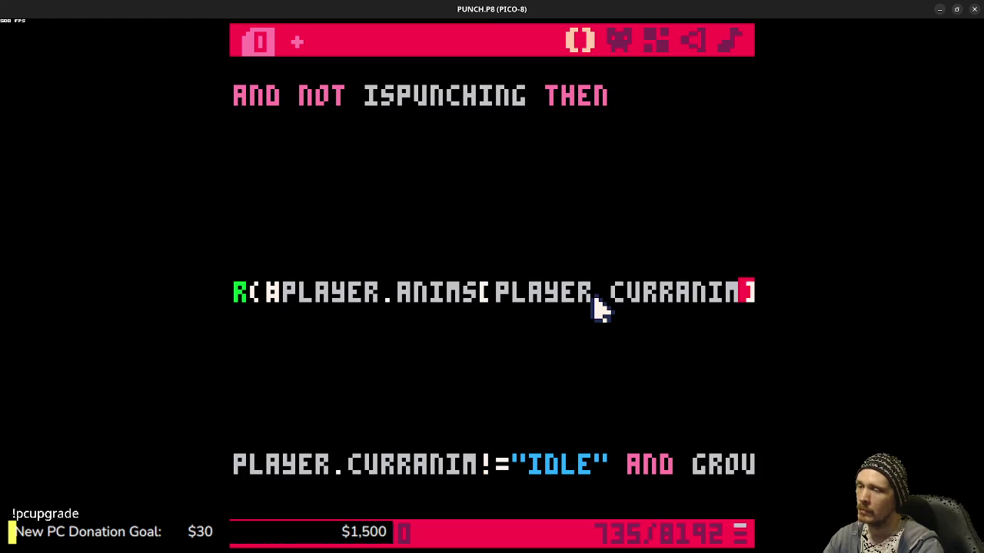
pyautogui.moveTo(561, 292); pyautogui.dragTo(234, 292)
pyautogui.click(648, 293)
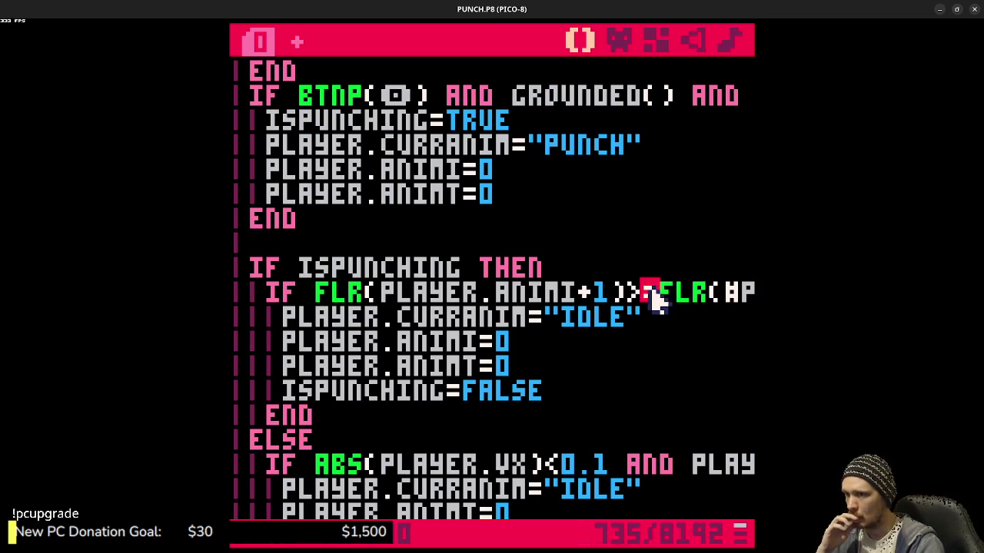
pyautogui.hotkey('ctrl', 'r')
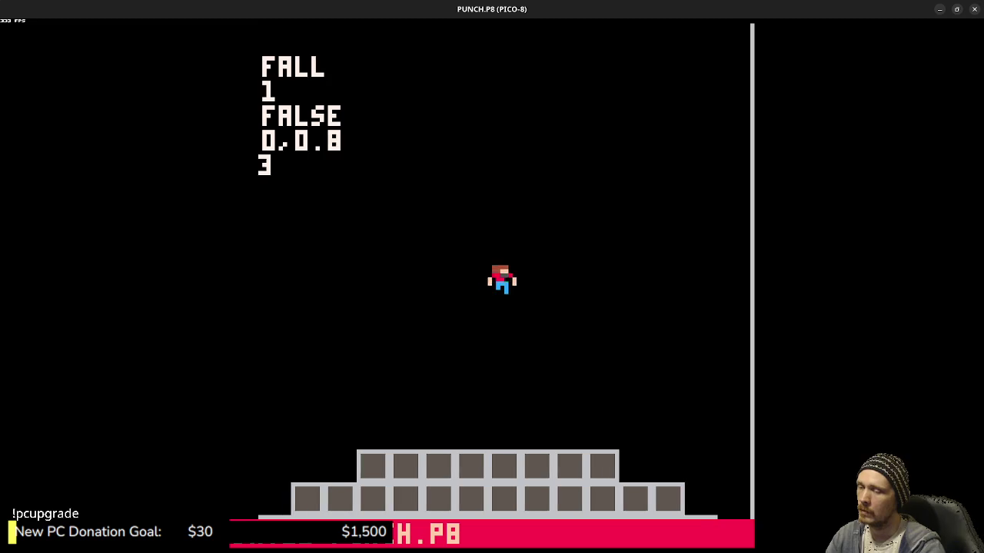
pyautogui.press('x')
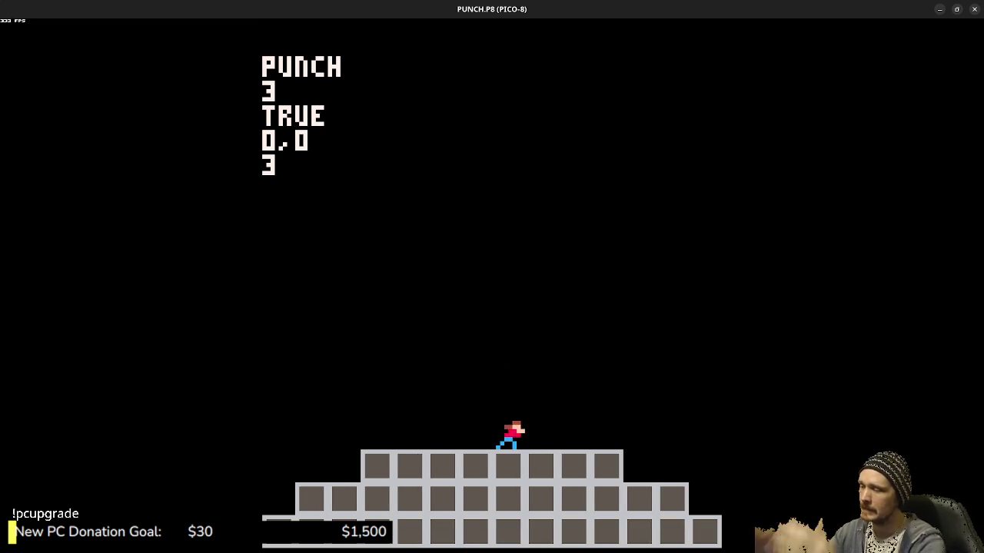
pyautogui.press('Escape')
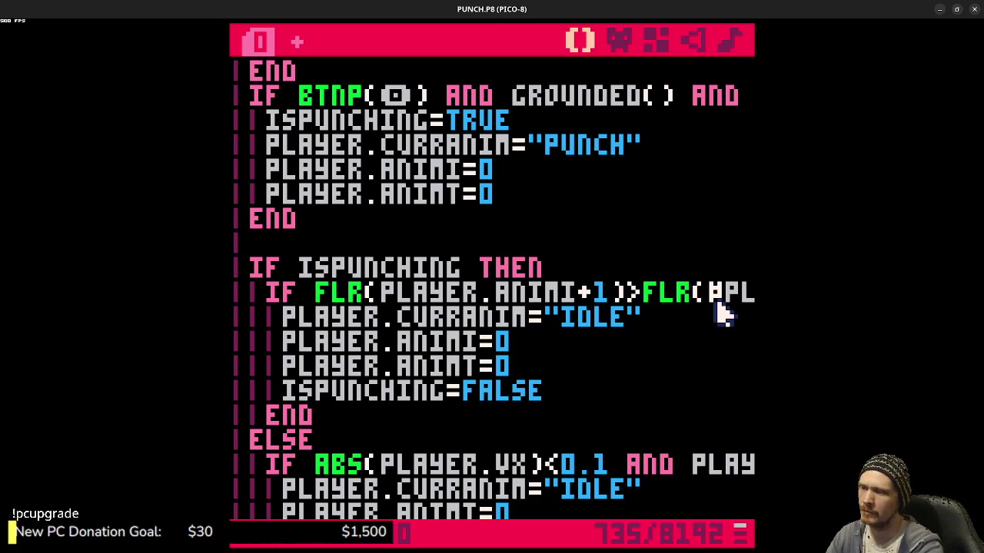
pyautogui.scroll(-10, 719, 311)
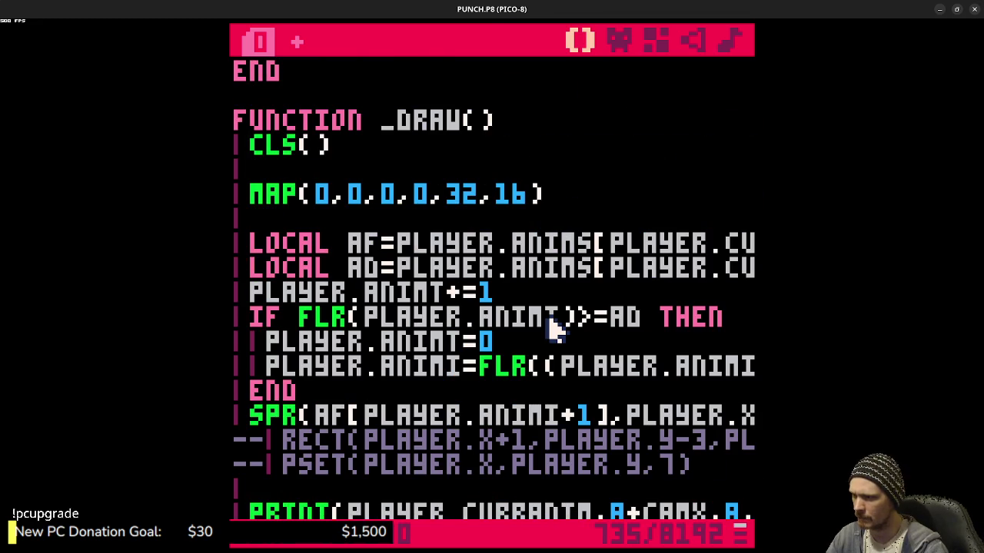
pyautogui.scroll(-8, 555, 329)
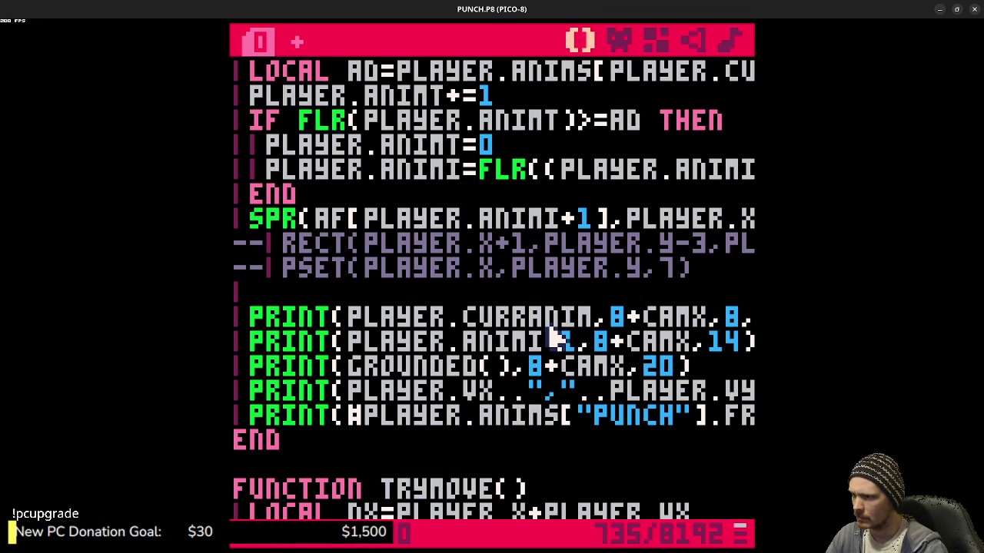
pyautogui.moveTo(578, 342); pyautogui.dragTo(353, 346)
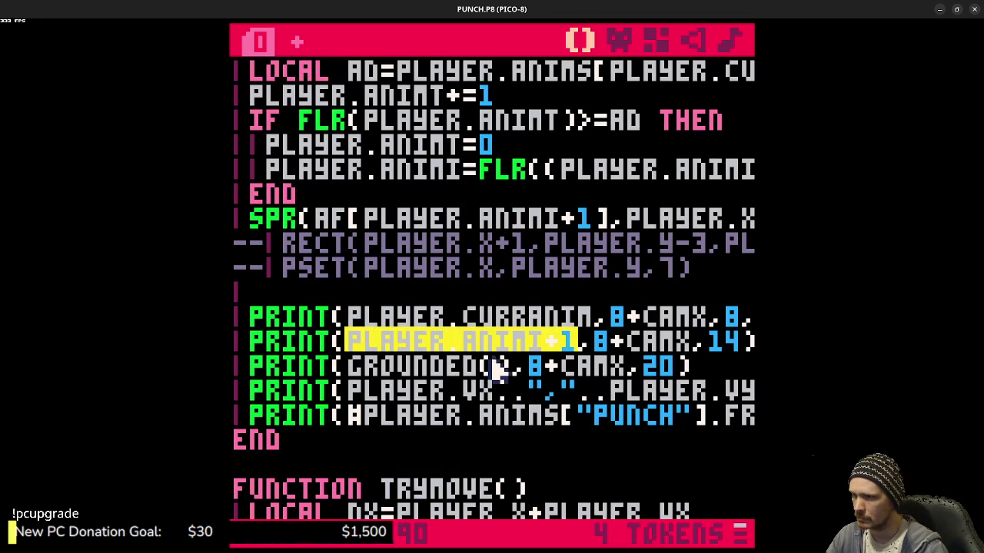
pyautogui.scroll(2, 511, 342)
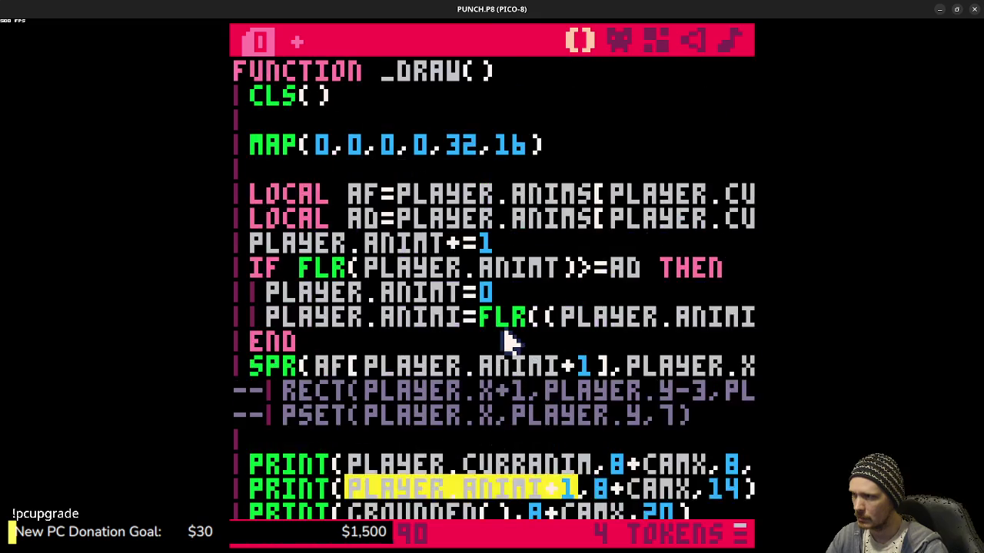
pyautogui.scroll(2, 511, 341)
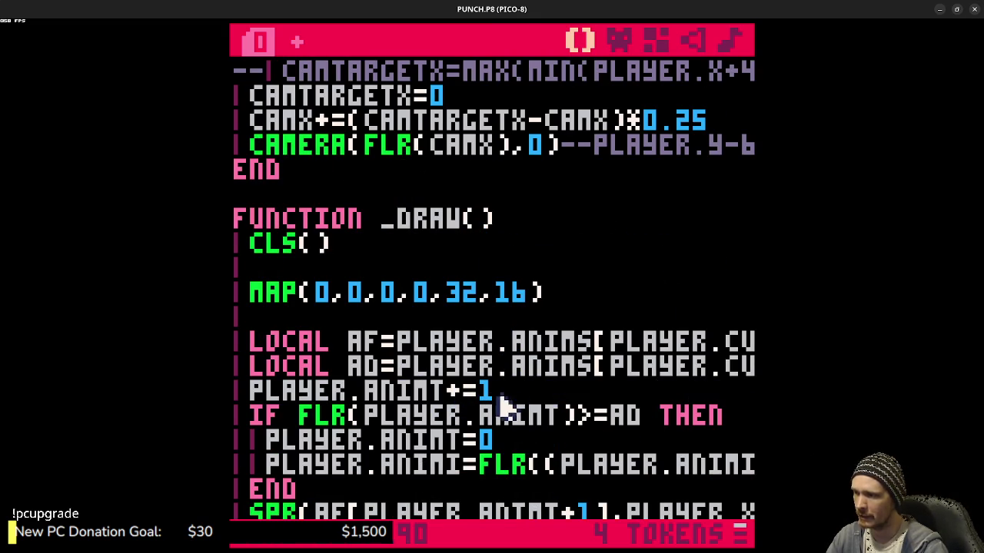
pyautogui.scroll(1, 566, 469)
pyautogui.scroll(-2, 563, 476)
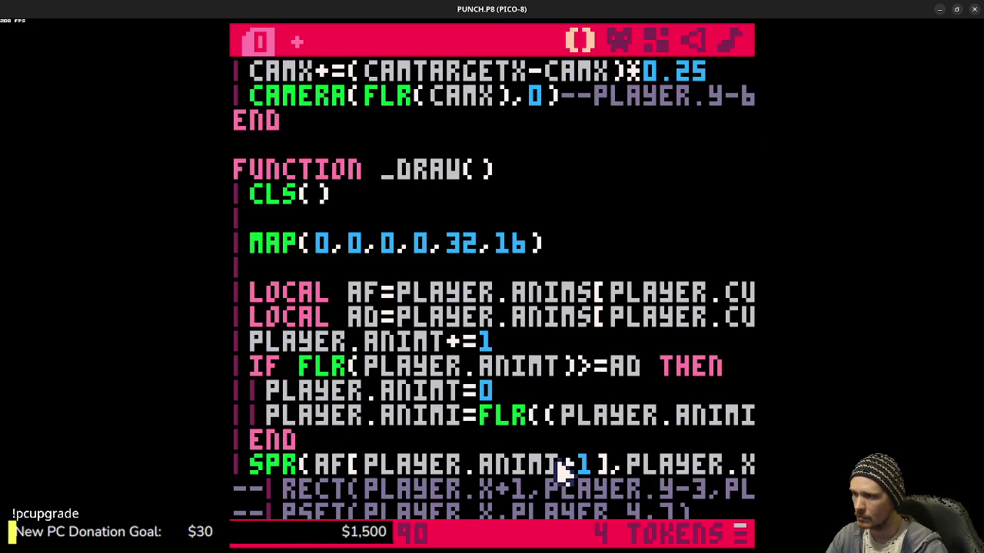
# - Revert the FLR edits on the punch-end condition and the +1 in the debug print
pyautogui.press('pageup')
pyautogui.press('pageup')
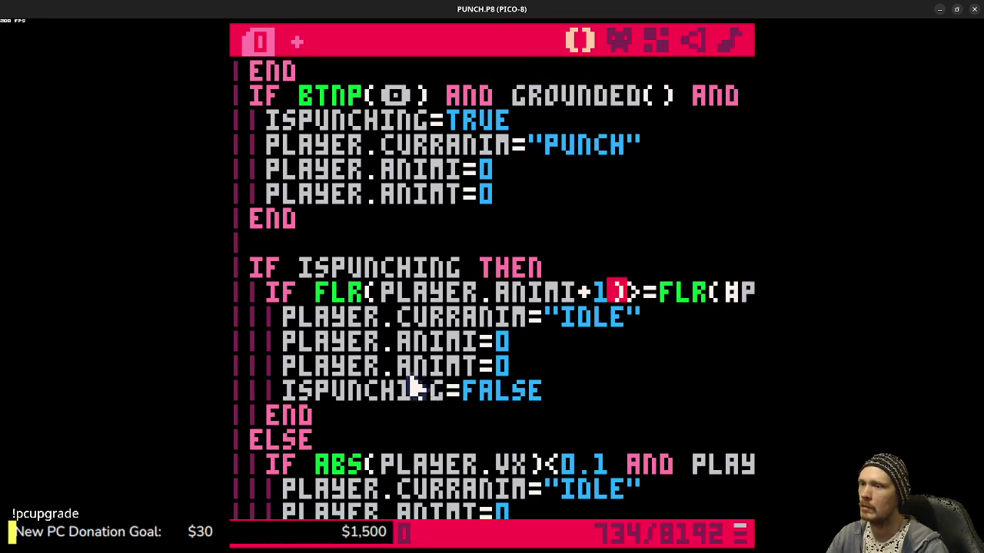
pyautogui.press('End')
pyautogui.press('BackSpace')
pyautogui.hotkey('ctrl', 'Left')
pyautogui.hotkey('ctrl', 'Left')
pyautogui.hotkey('ctrl', 'Left')
pyautogui.press('BackSpace')
pyautogui.press('BackSpace')
pyautogui.press('BackSpace')
pyautogui.press('BackSpace')
pyautogui.hotkey('ctrl', 'Left')
pyautogui.hotkey('ctrl', 'Left')
pyautogui.press('BackSpace')
pyautogui.press('BackSpace')
pyautogui.hotkey('ctrl', 'Left')
pyautogui.hotkey('ctrl', 'Left')
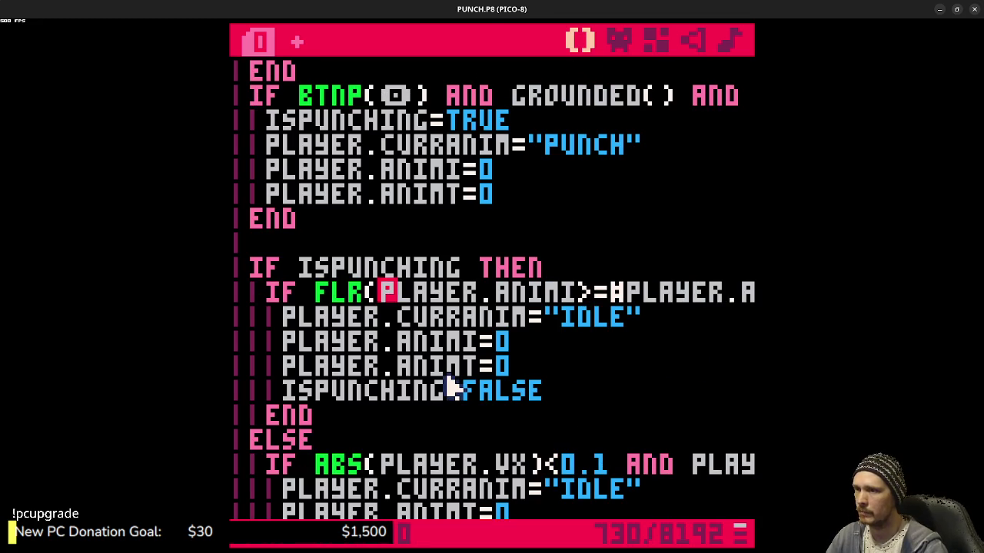
pyautogui.press('BackSpace')
pyautogui.press('pagedown')
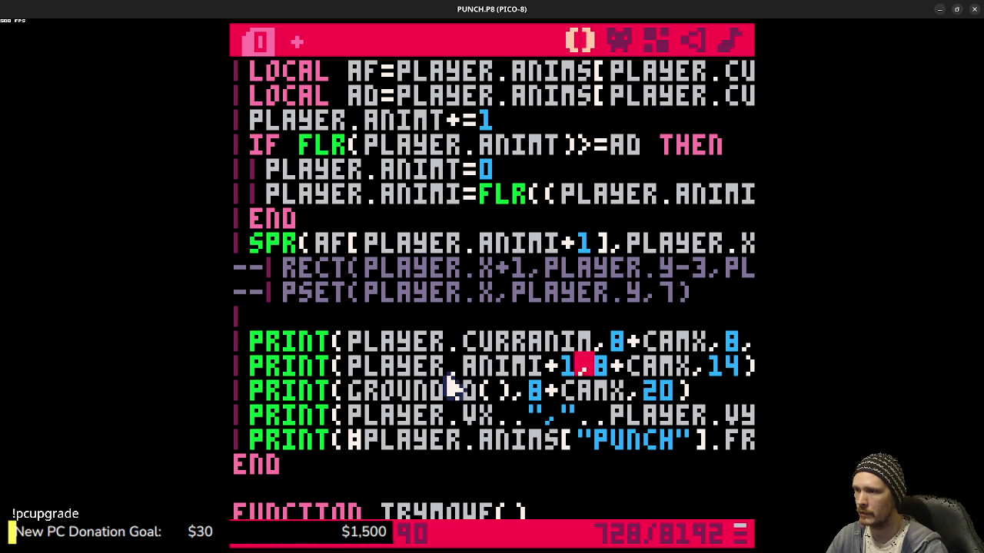
pyautogui.press('BackSpace')
pyautogui.press('BackSpace')
pyautogui.press('pageup')
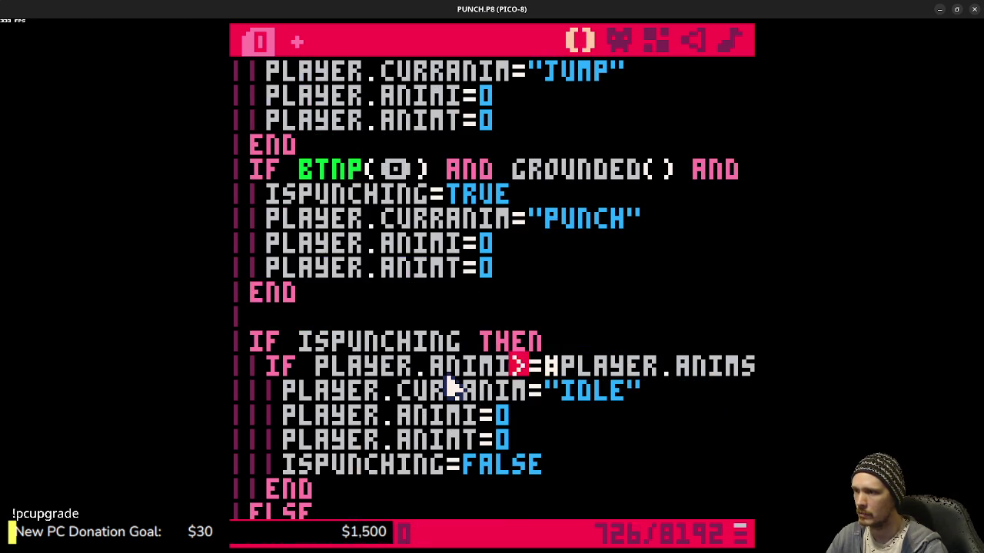
pyautogui.press('End')
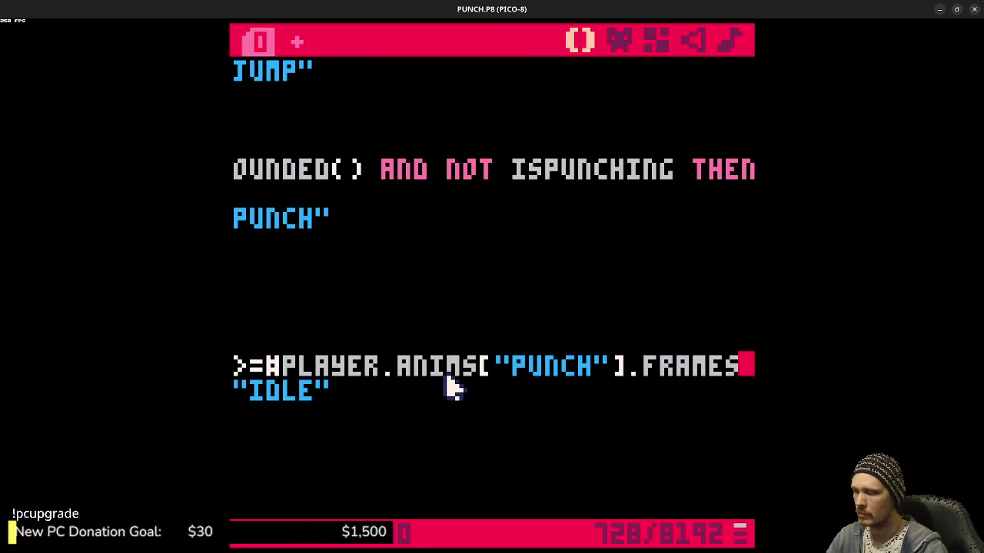
# - Keep PLAYER.ANIMI+1>=#PLAYER.ANIMS["PUNCH"].FRAMES as the punch-end check and save
pyautogui.hotkey('ctrl', 'z')
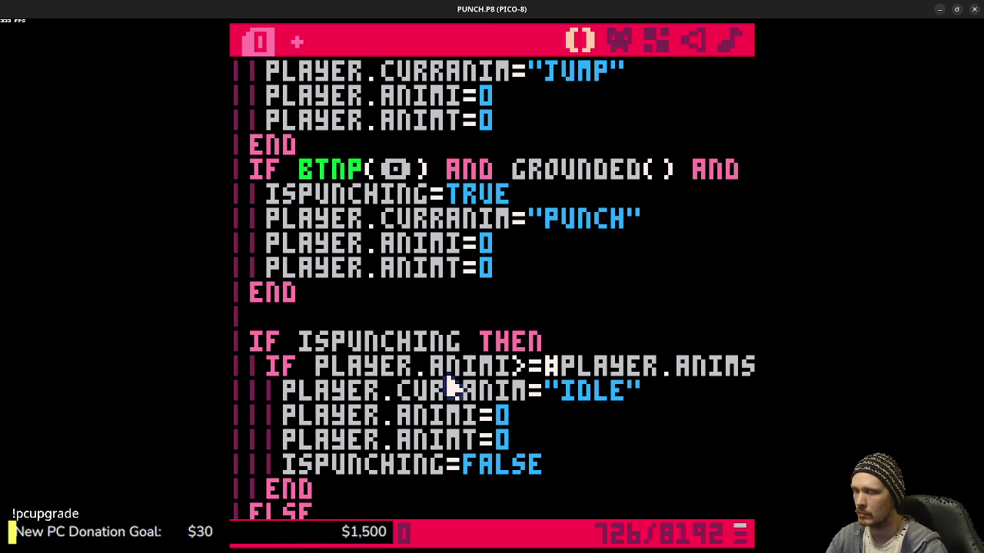
pyautogui.hotkey('ctrl', 'y')
pyautogui.hotkey('ctrl', 's')
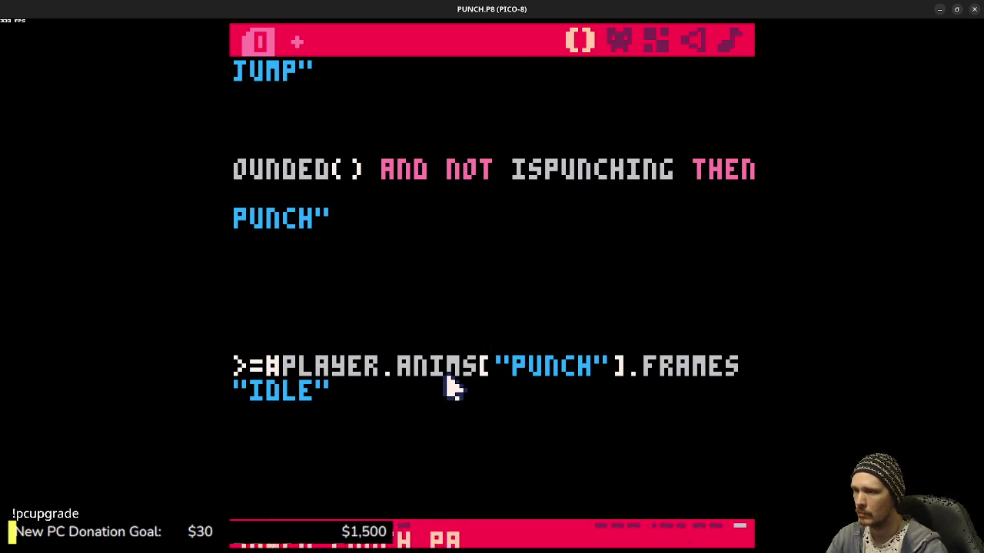
pyautogui.hotkey('ctrl', 'z')
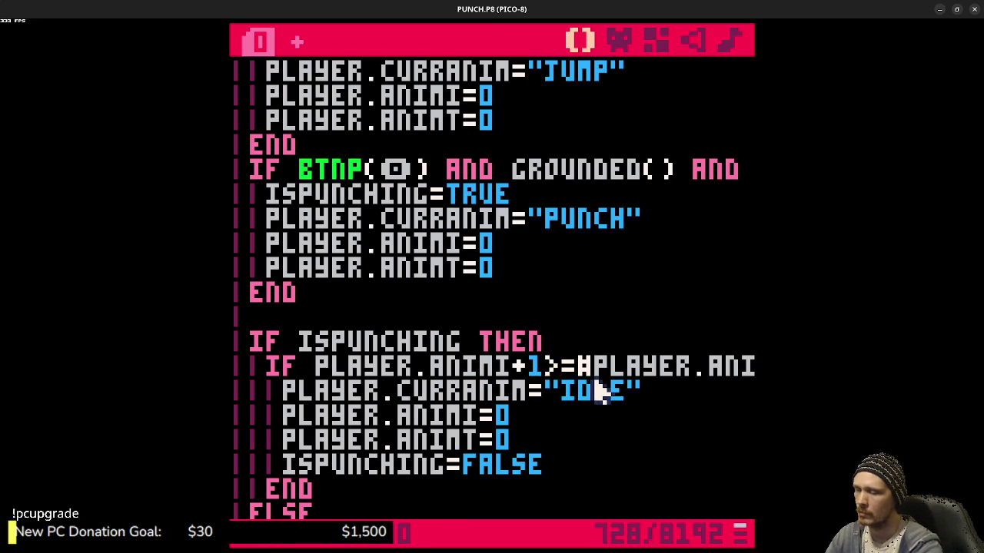
pyautogui.press('BackSpace')
pyautogui.press('BackSpace')
pyautogui.write('+1')
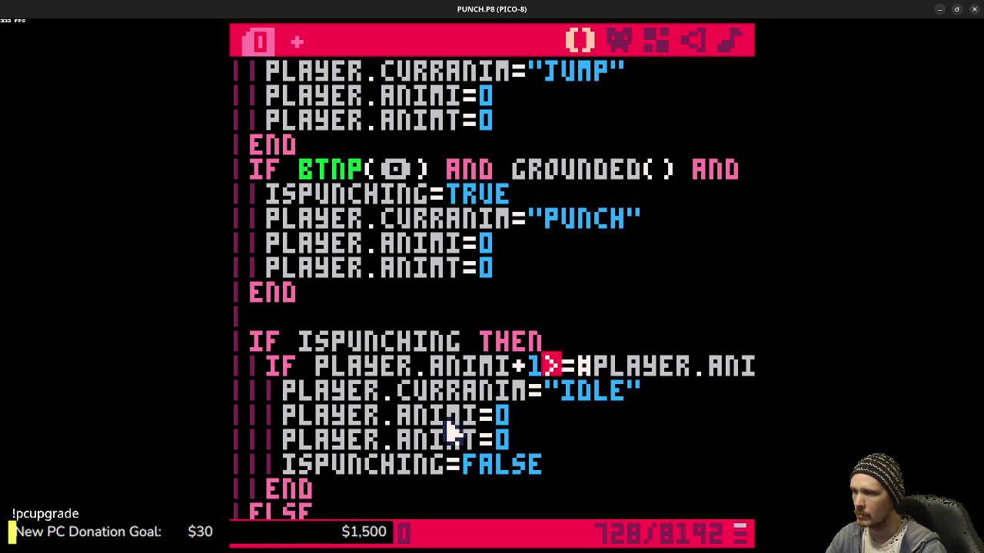
# - Remove FLR( and its closing parenthesis from the PLAYER.ANIMT timer check, and save
pyautogui.scroll(-12, 453, 434)
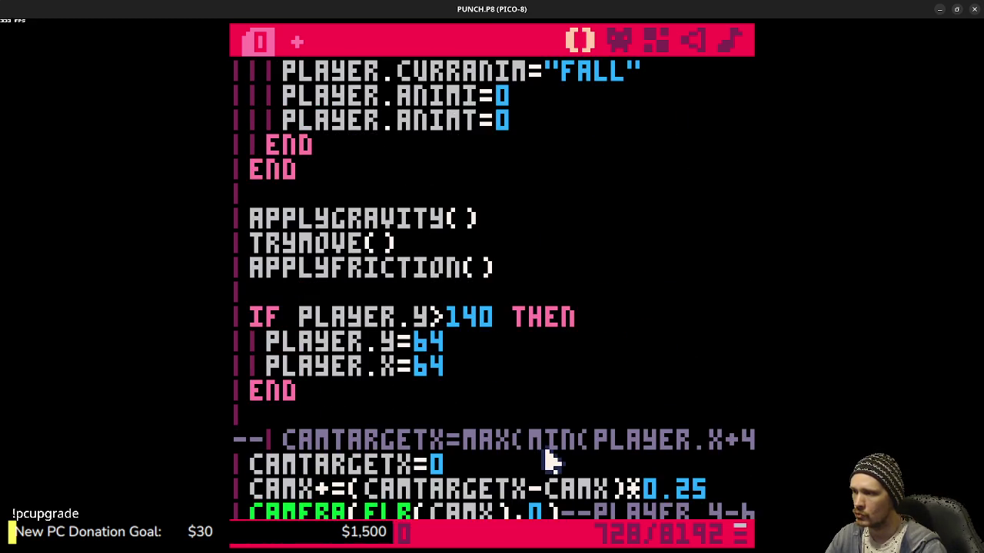
pyautogui.scroll(-2, 550, 459)
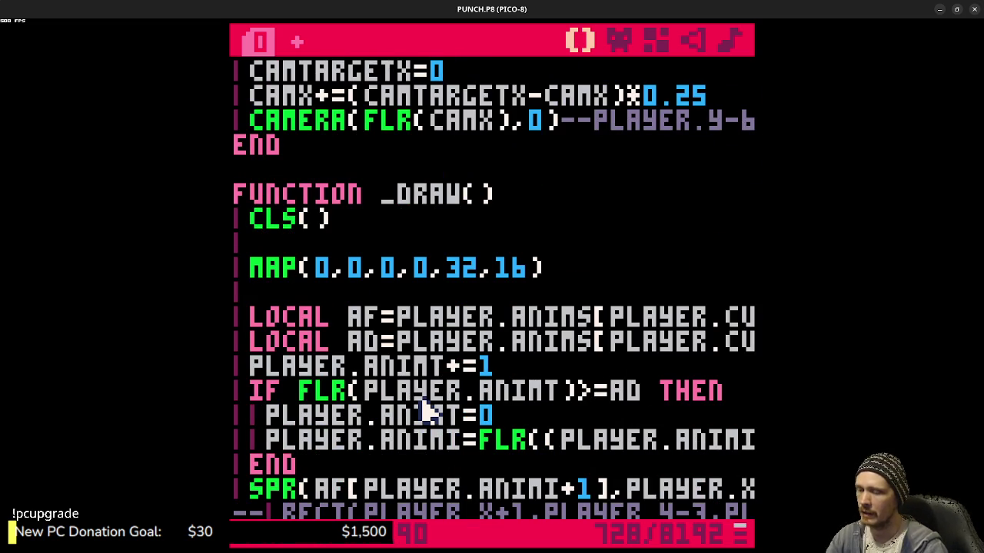
pyautogui.press('BackSpace')
pyautogui.press('BackSpace')
pyautogui.press('BackSpace')
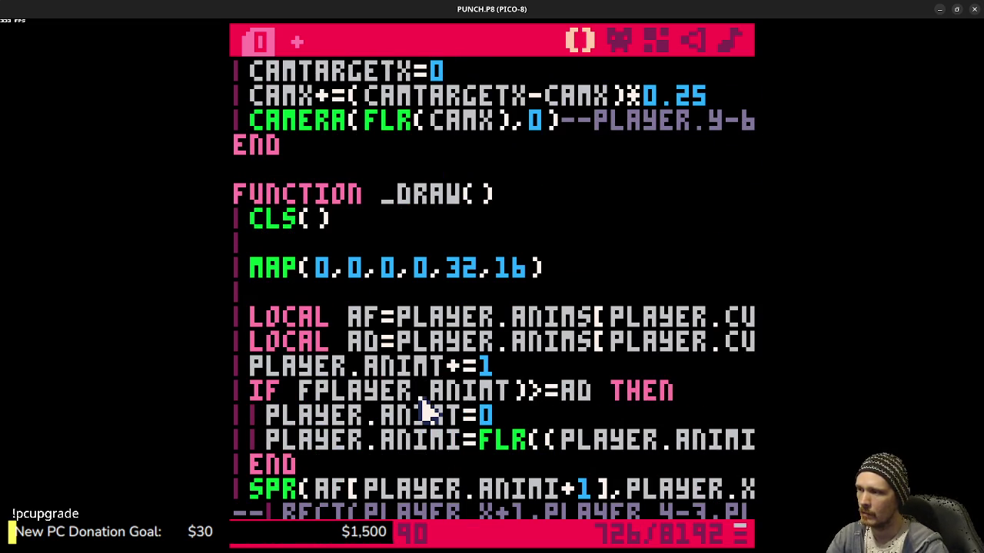
pyautogui.click(522, 397)
pyautogui.press('BackSpace')
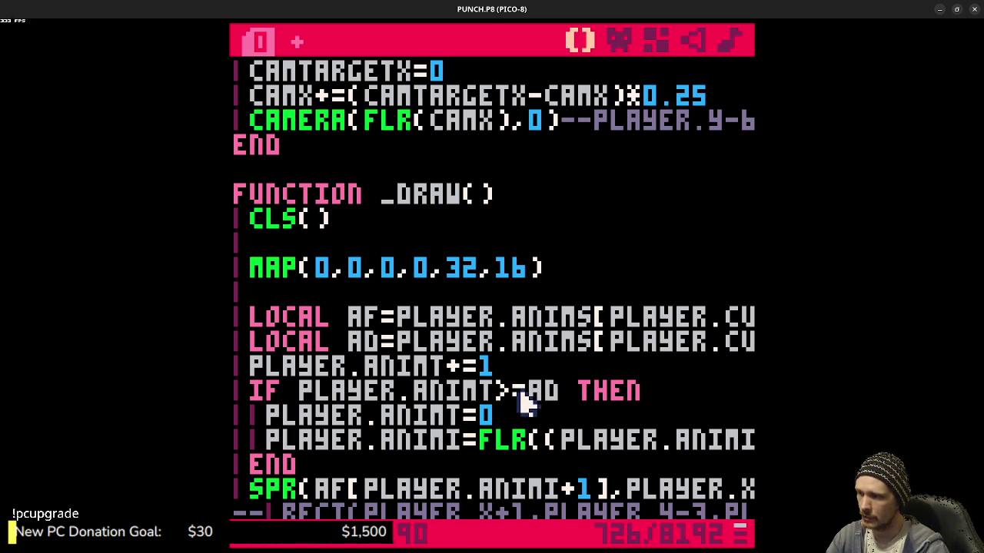
pyautogui.hotkey('ctrl', 's')
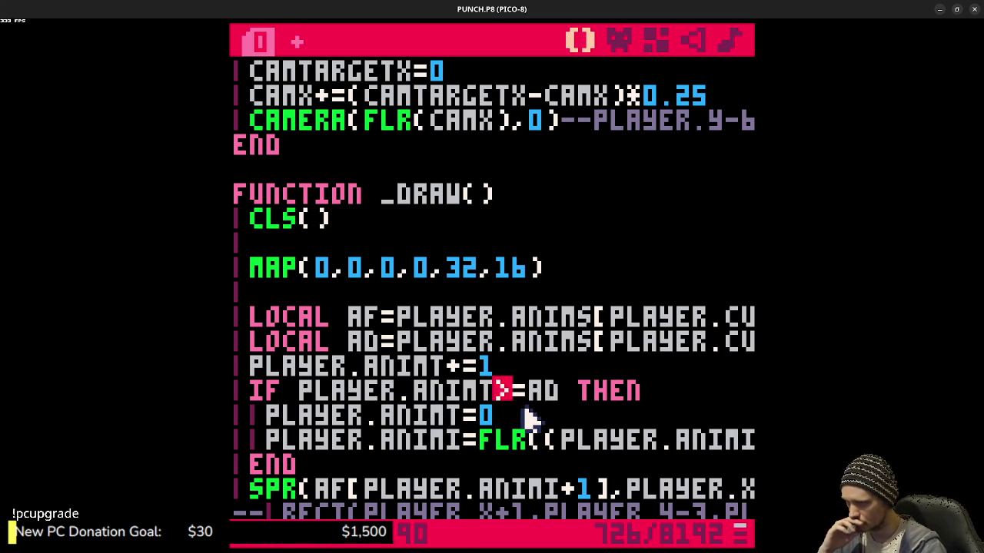
# - Make the frame advance PLAYER.ANIMI=(PLAYER.ANIMI+1)%#AF without FLR, save, and run
pyautogui.click(448, 443)
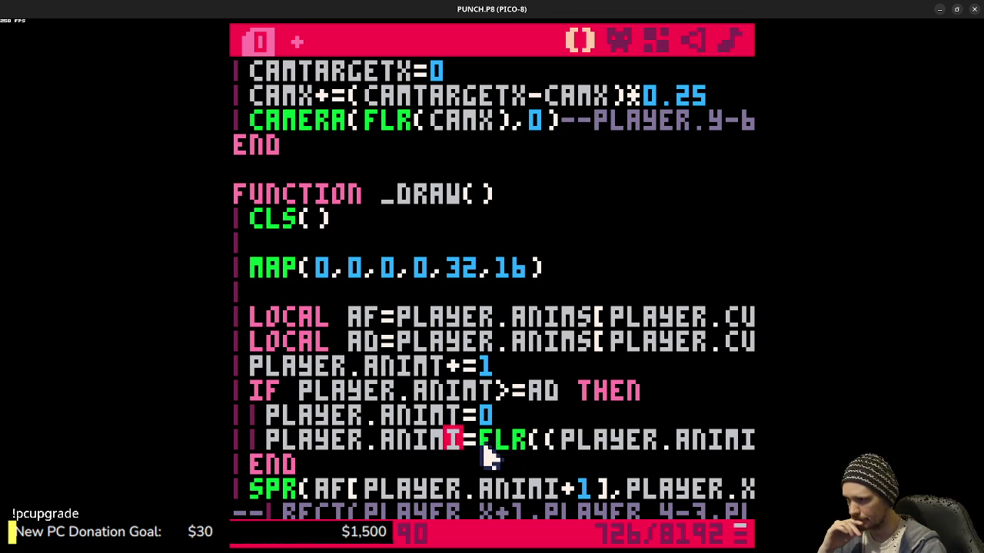
pyautogui.moveTo(484, 444); pyautogui.dragTo(544, 442)
pyautogui.press('BackSpace')
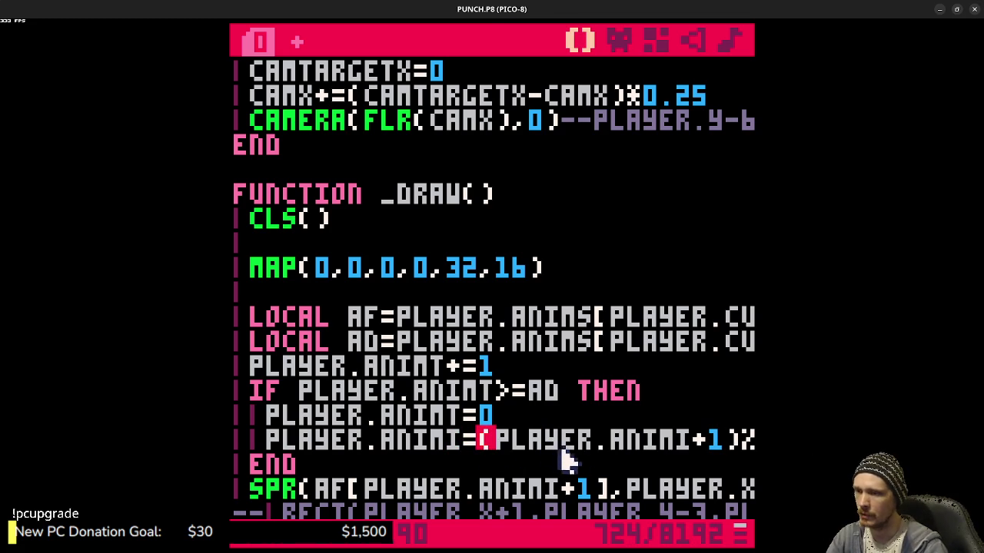
pyautogui.moveTo(624, 439); pyautogui.dragTo(769, 442)
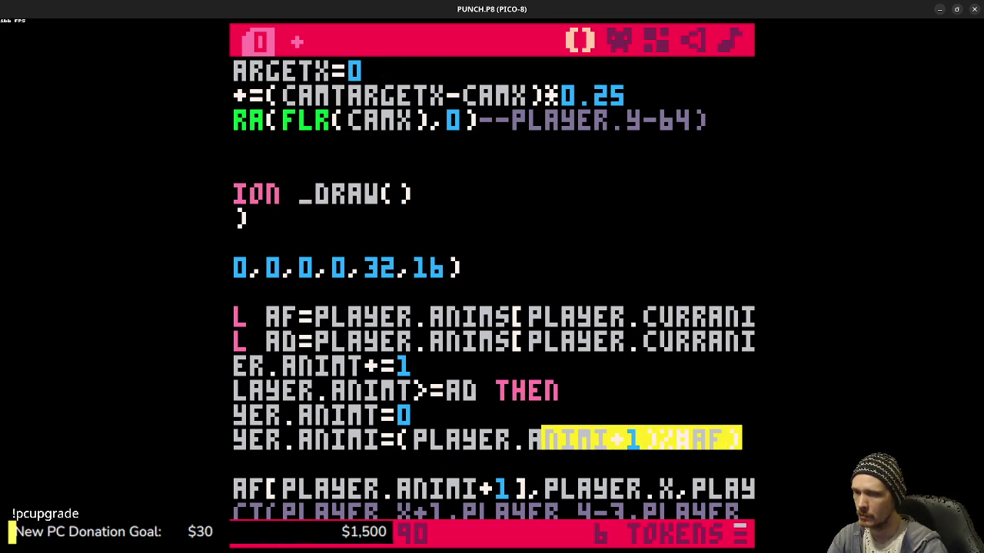
pyautogui.click(751, 439)
pyautogui.press('BackSpace')
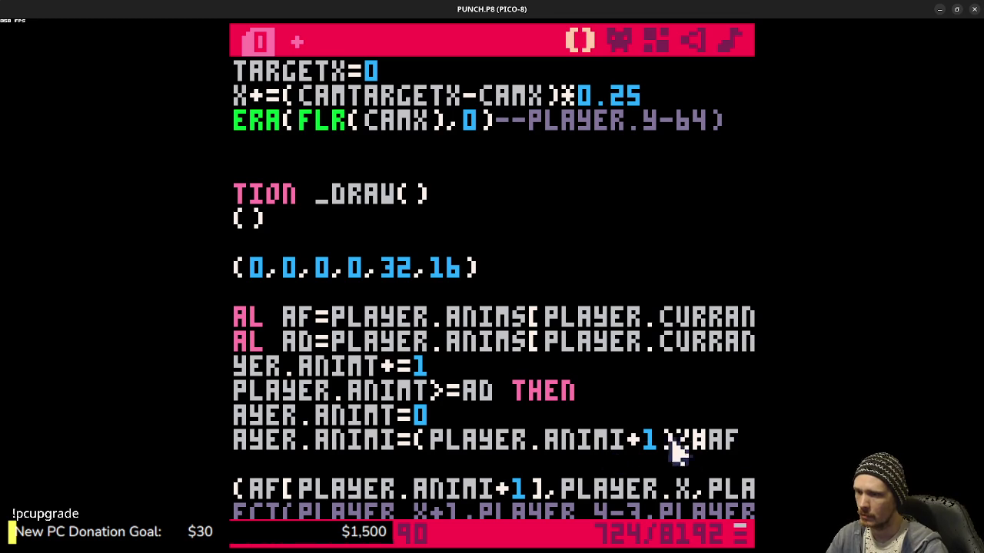
pyautogui.hotkey('ctrl', 's')
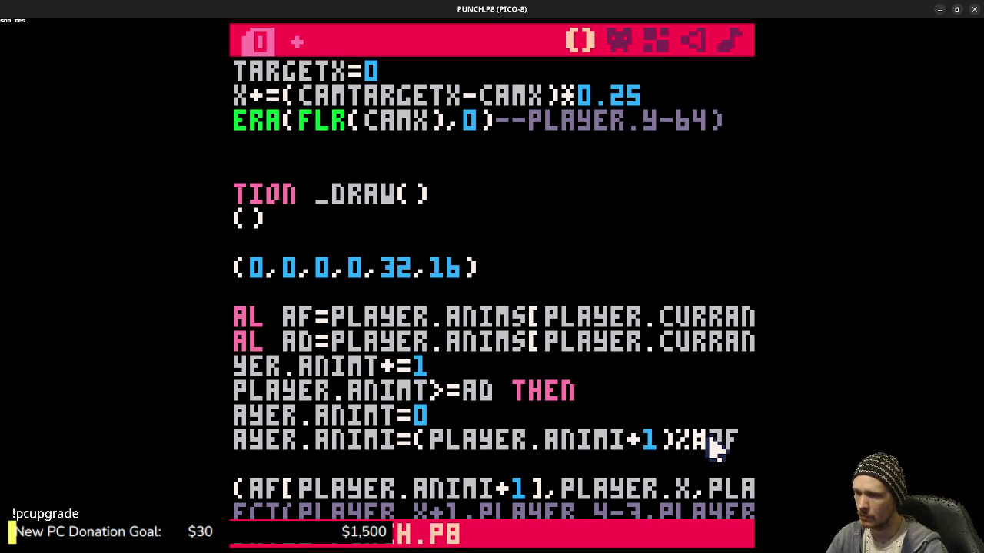
pyautogui.hotkey('ctrl', 'r')
# - Punch twice in the running game to test the animation, then return to the editor
pyautogui.press('x')
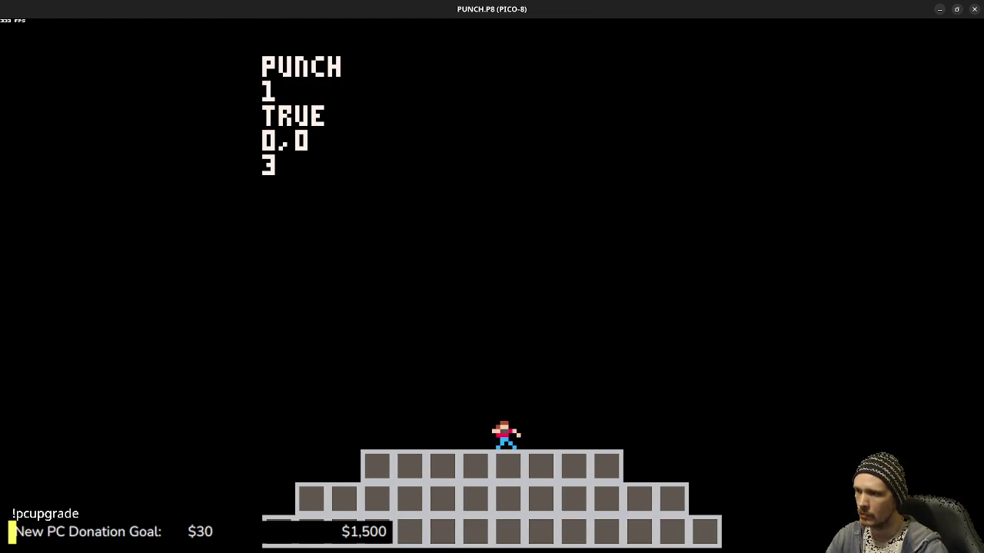
pyautogui.press('x')
pyautogui.press('x')
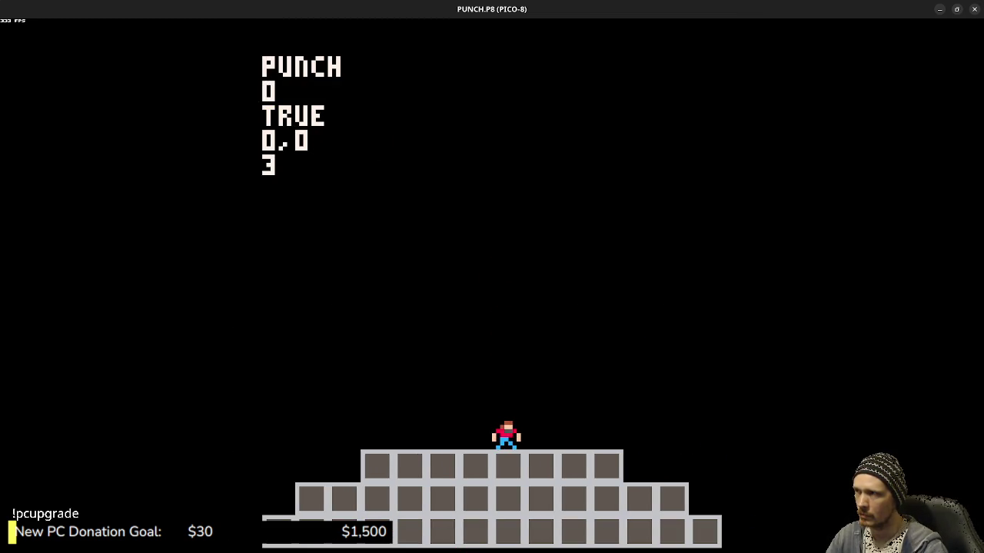
pyautogui.press('Escape')
# - Inspect the punch-end check line in the code, then rerun the game
pyautogui.click(516, 369)
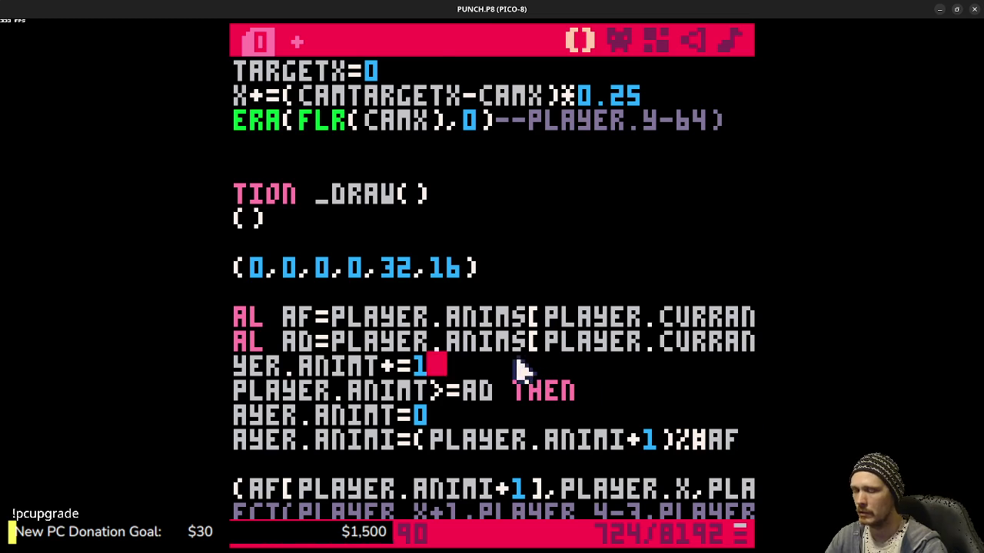
pyautogui.hotkey('shift', 'Home')
pyautogui.scroll(10, 521, 330)
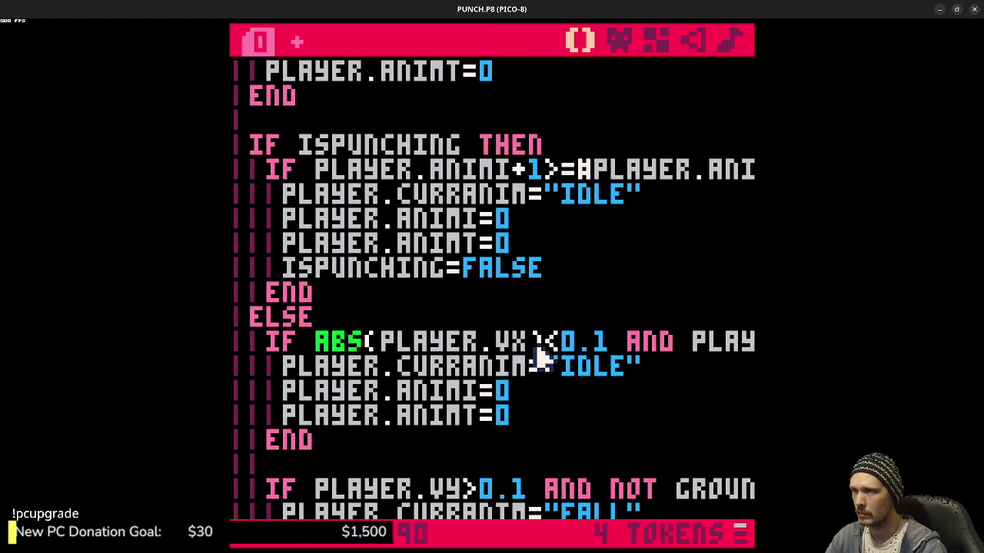
pyautogui.scroll(1, 540, 357)
pyautogui.moveTo(591, 220); pyautogui.dragTo(752, 220)
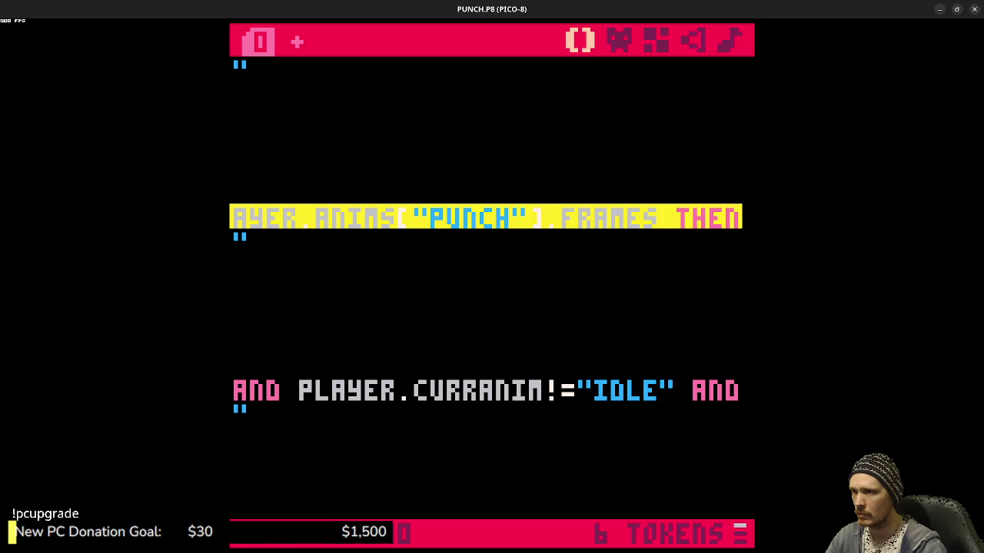
pyautogui.moveTo(738, 219)
pyautogui.mouseDown()
pyautogui.moveTo(304, 230)
pyautogui.moveTo(470, 230)
pyautogui.mouseUp()
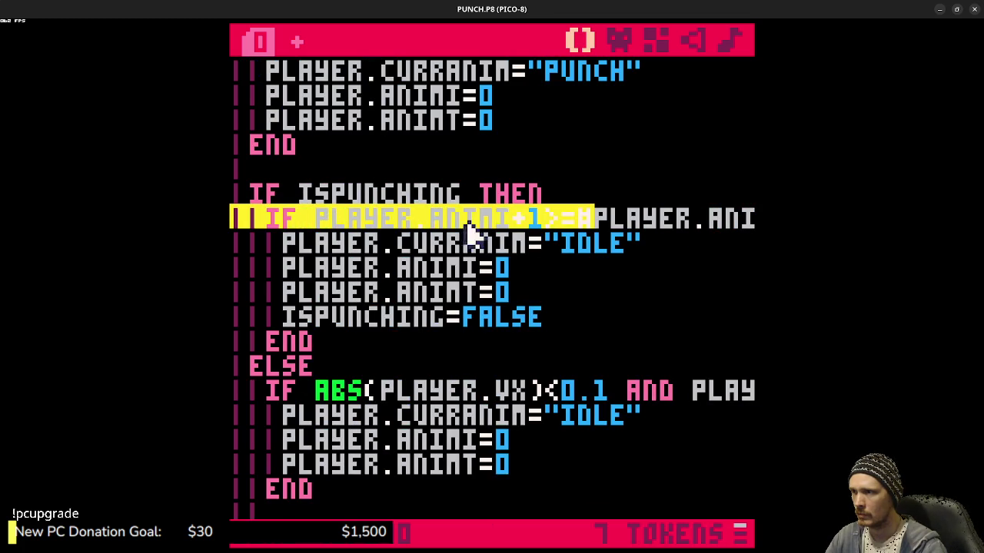
pyautogui.click(577, 225)
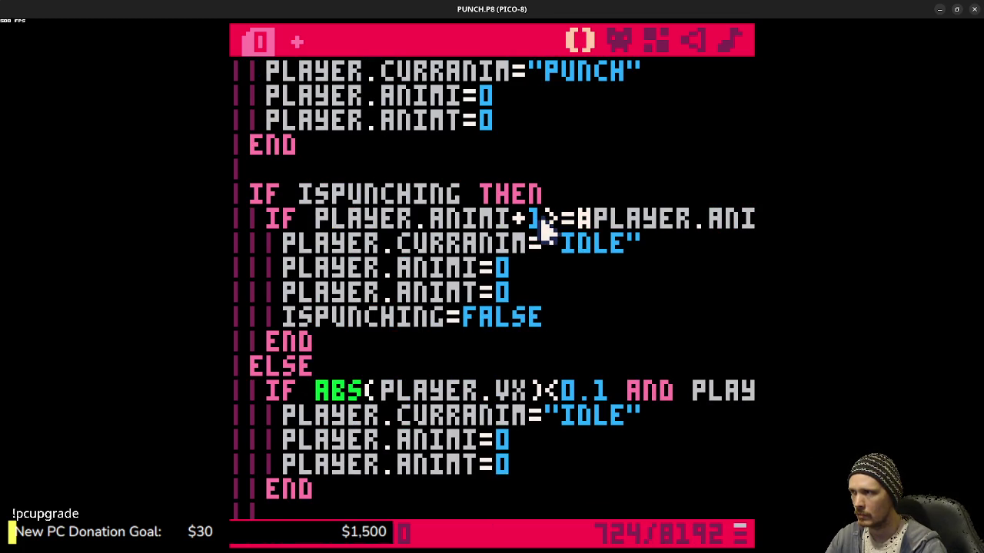
pyautogui.hotkey('ctrl', 'r')
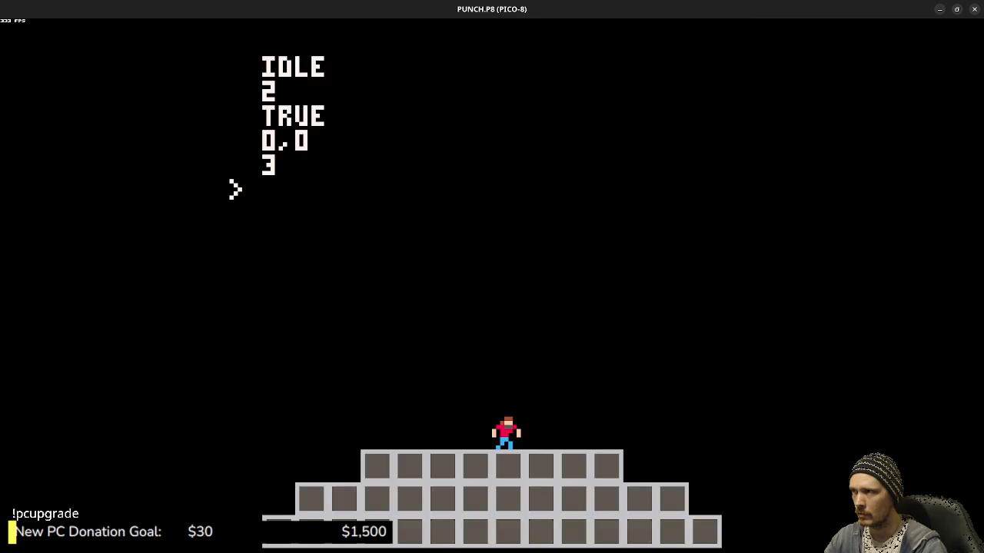
# - Change the debug readout to PLAYER.ANIMI+1, save the cartridge, and test punching again
pyautogui.press('Escape')
pyautogui.scroll(-10, 576, 242)
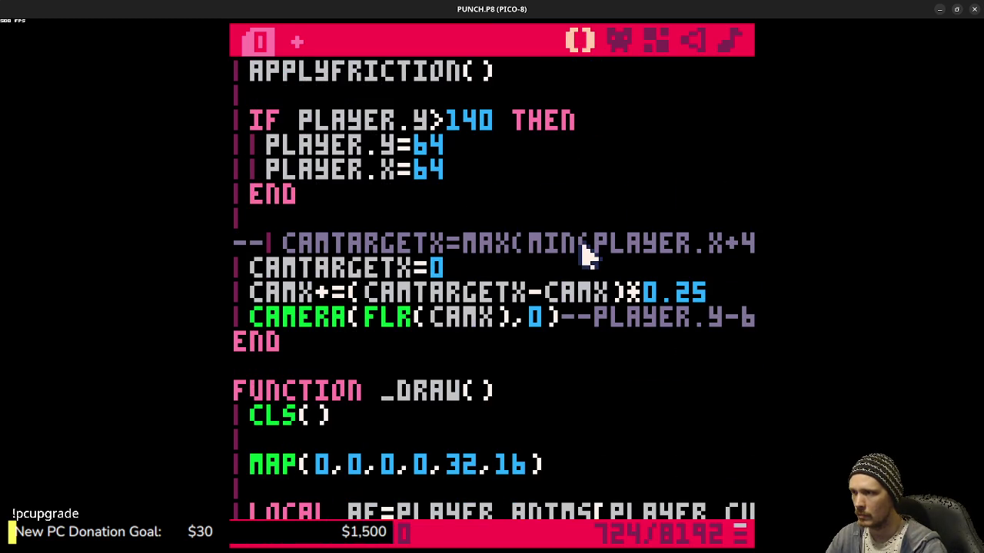
pyautogui.scroll(-9, 584, 253)
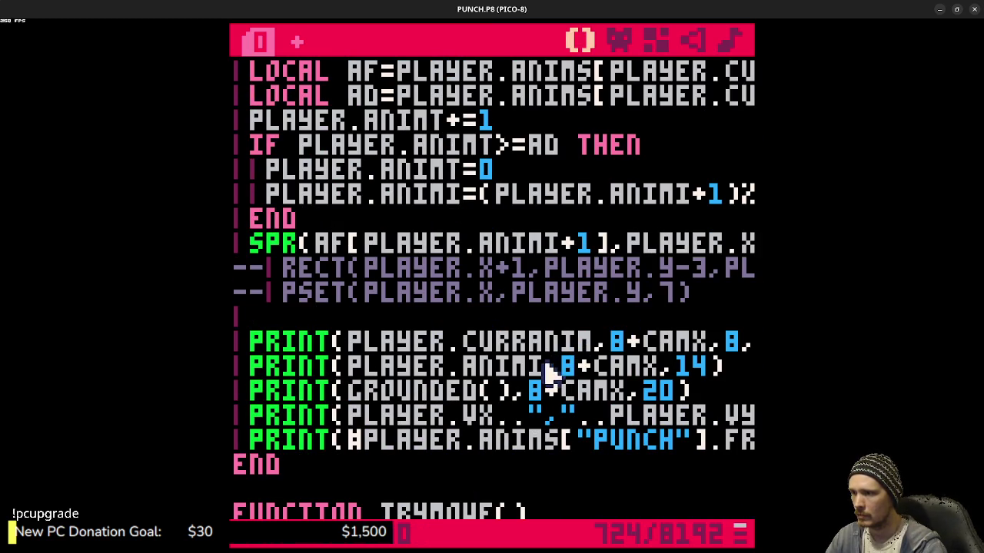
pyautogui.click(557, 370)
pyautogui.write('+1')
pyautogui.hotkey('ctrl', 's')
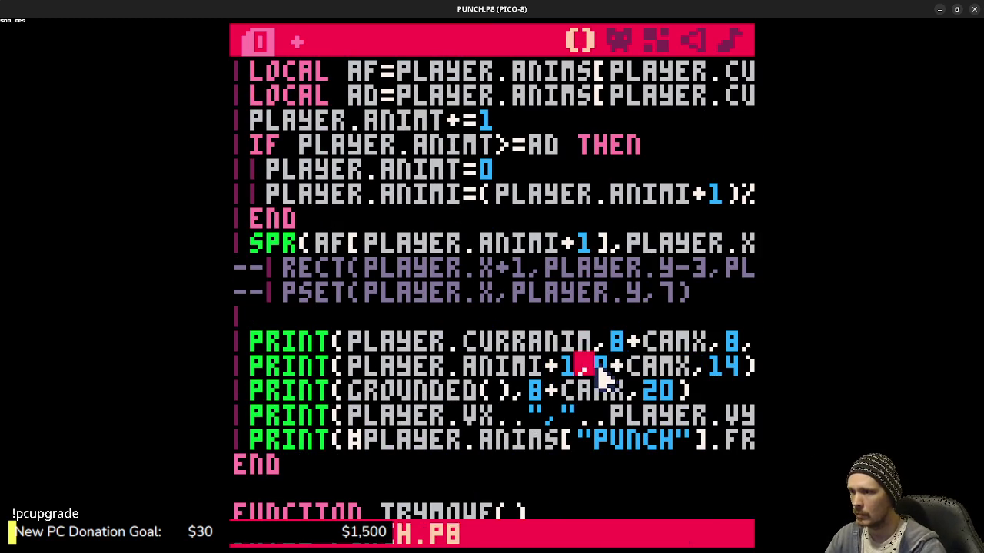
pyautogui.hotkey('ctrl', 'r')
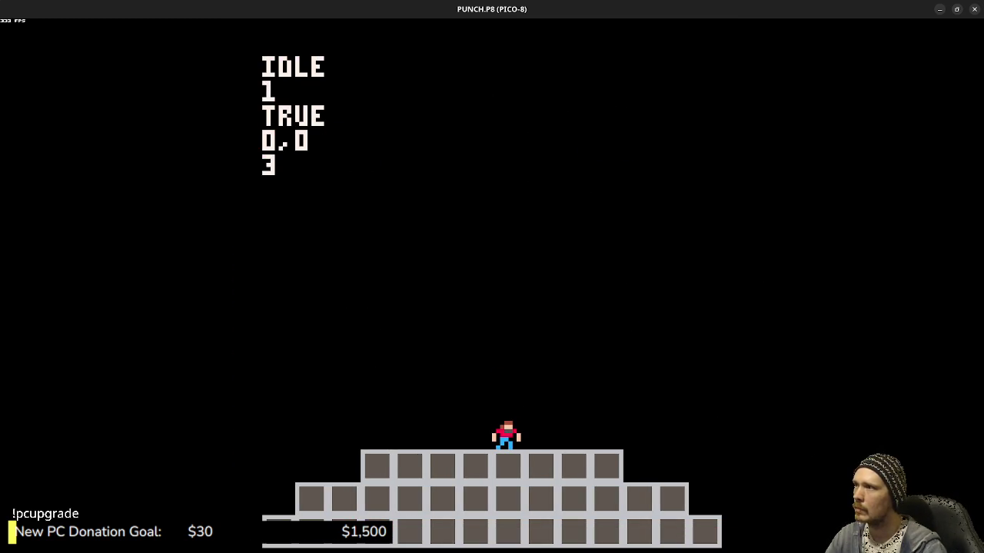
pyautogui.press('x')
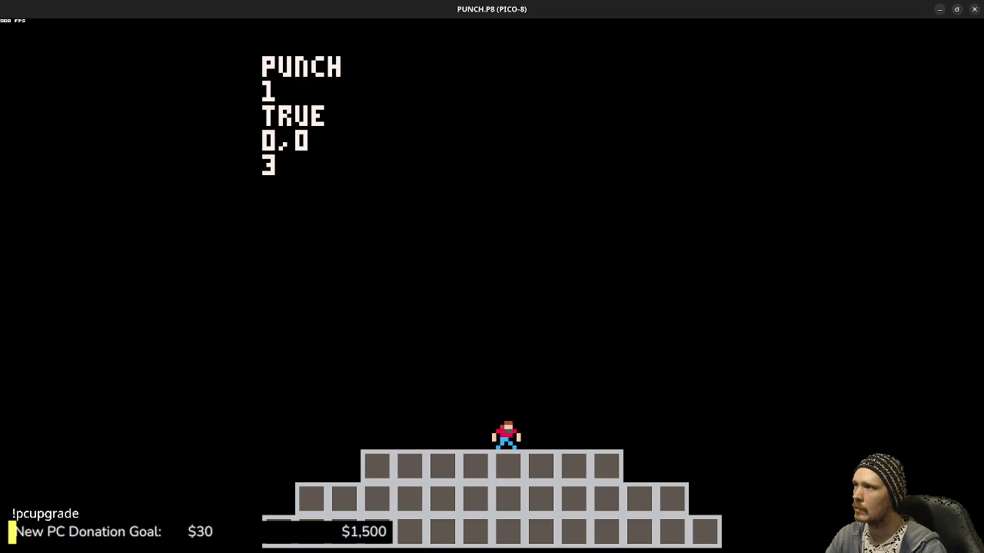
pyautogui.press('x')
pyautogui.press('x')
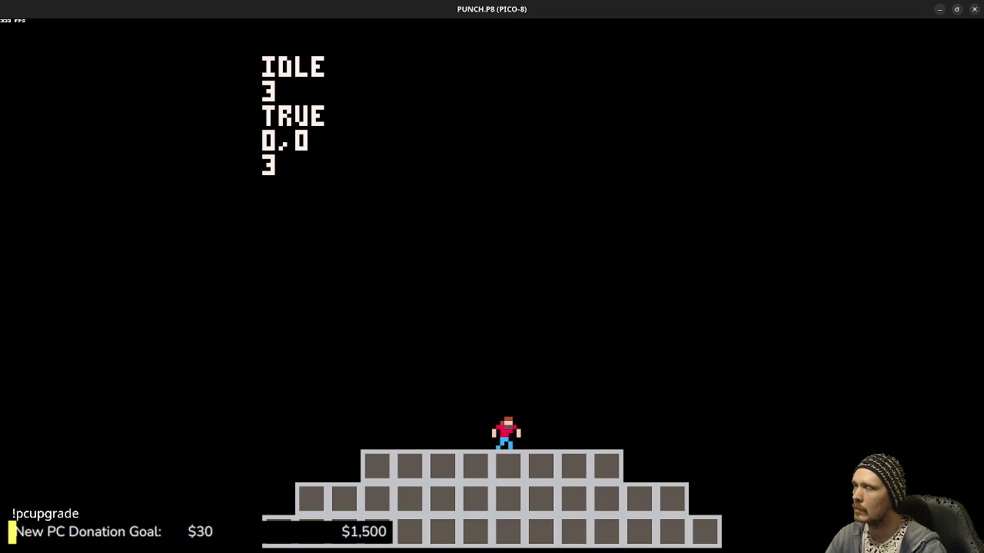
# - Return to the code and scroll up to the IF ISPUNCHING section
pyautogui.press('Escape')
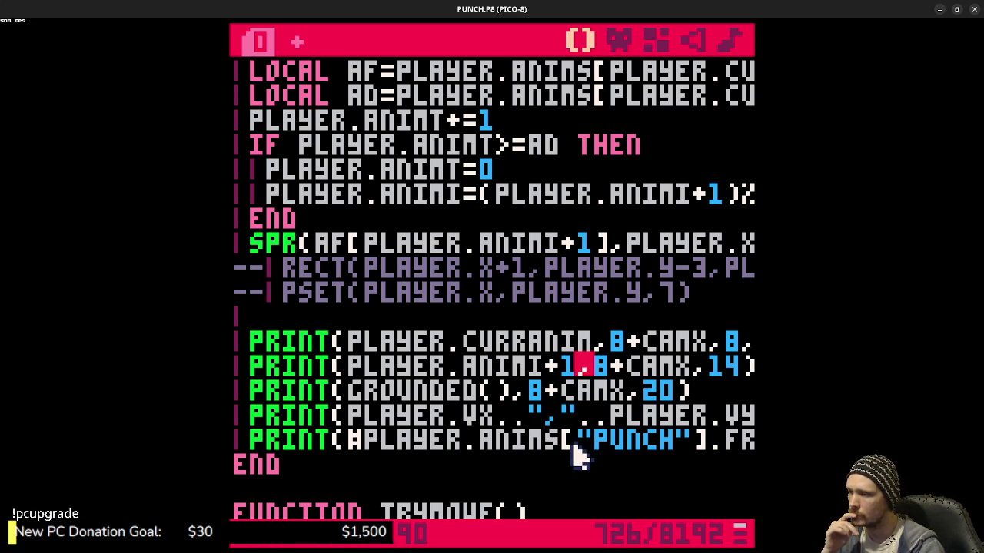
pyautogui.moveTo(555, 440); pyautogui.dragTo(742, 439)
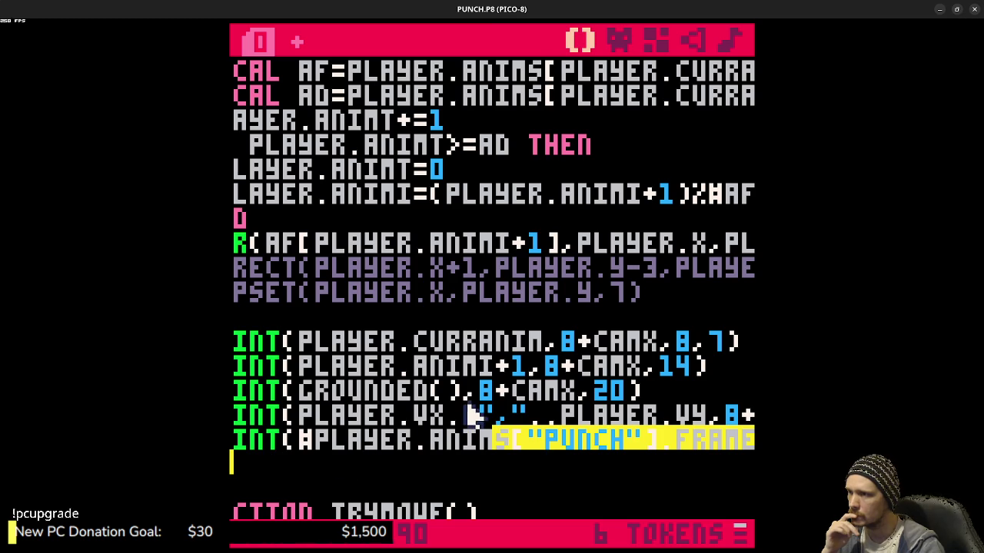
pyautogui.click(488, 402)
pyautogui.scroll(2, 513, 357)
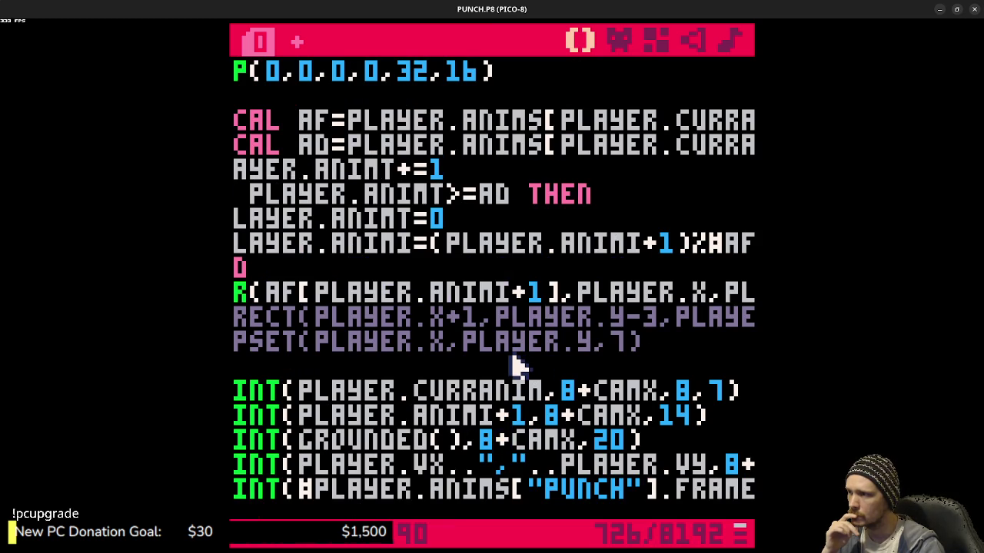
pyautogui.click(503, 367)
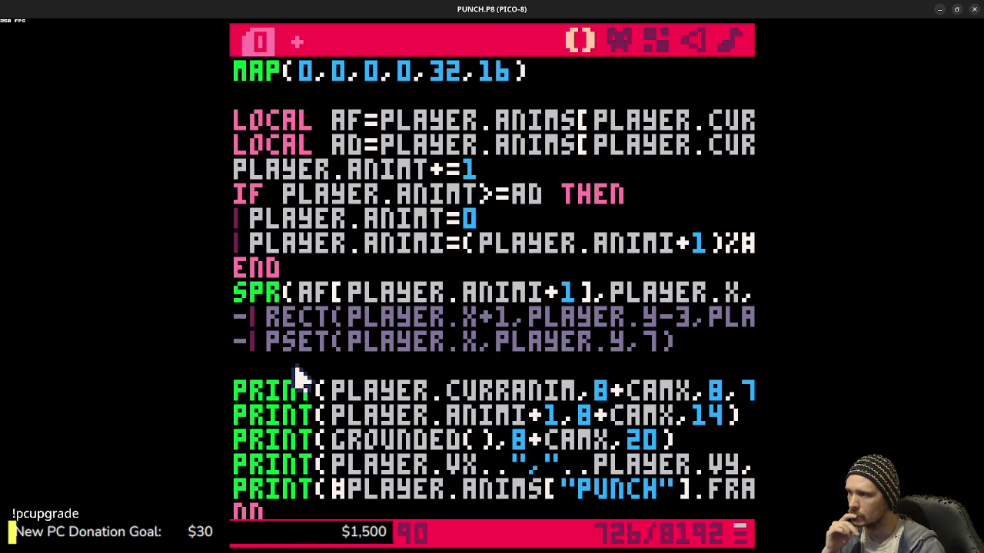
pyautogui.scroll(2, 574, 378)
pyautogui.scroll(6, 575, 378)
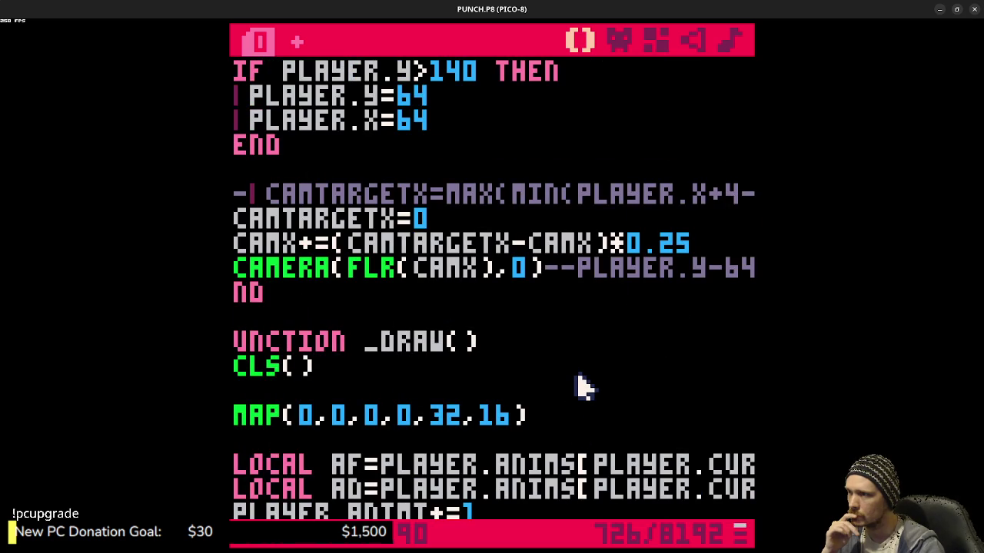
pyautogui.scroll(12, 582, 386)
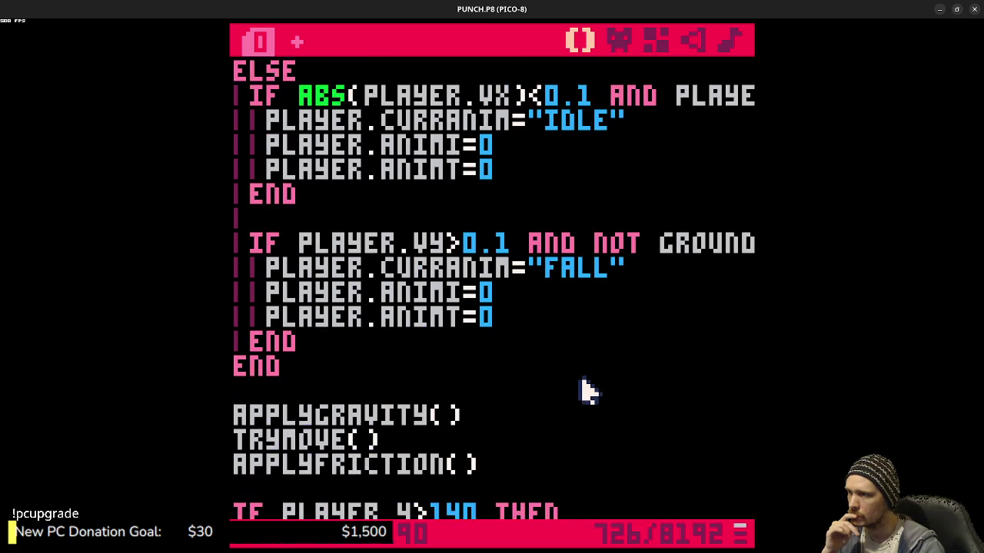
pyautogui.scroll(4, 588, 391)
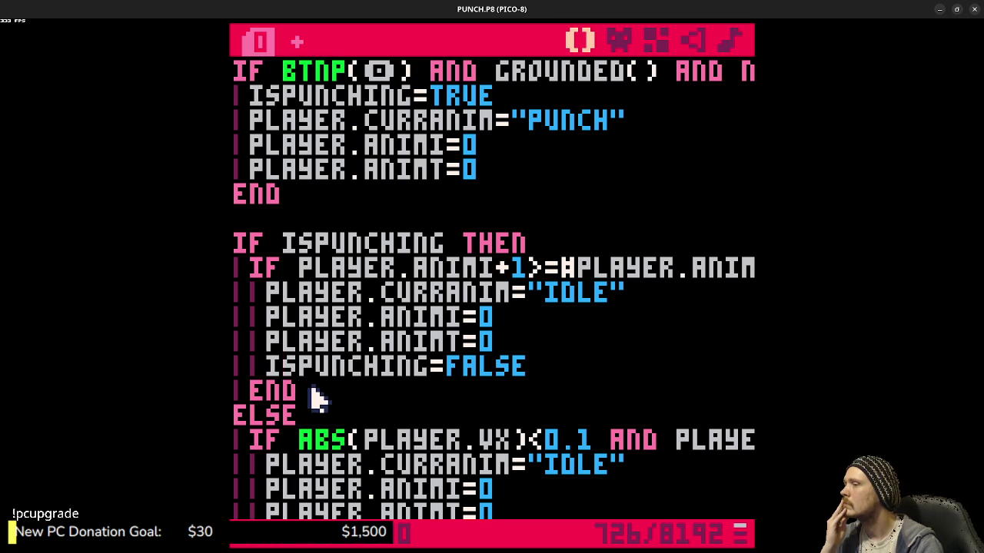
# - Comment out the punch-ending IF block under ISPUNCHING and move down to _DRAW
pyautogui.moveTo(316, 398)
pyautogui.mouseDown()
pyautogui.moveTo(263, 325)
pyautogui.moveTo(262, 264)
pyautogui.mouseUp()
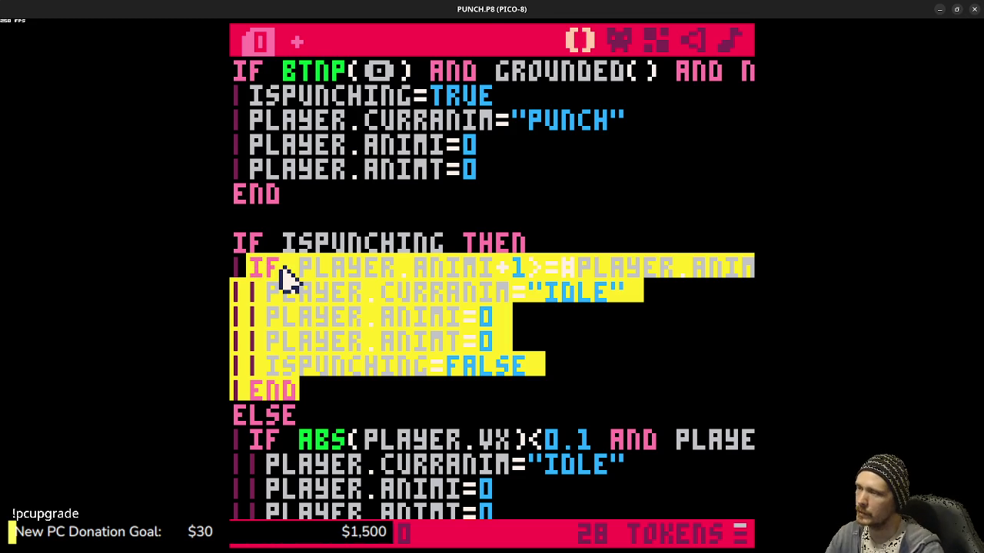
pyautogui.press('Tab')
pyautogui.scroll(-2, 461, 330)
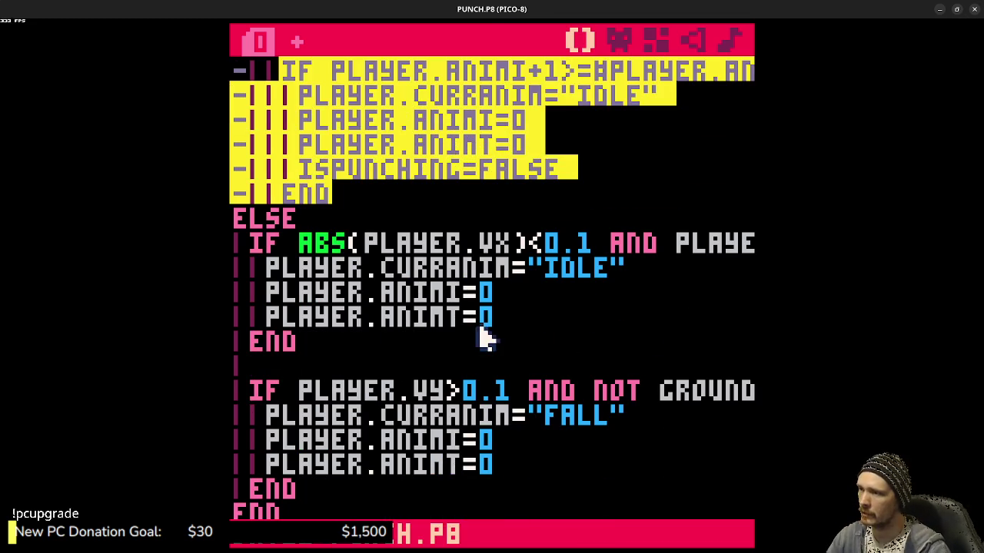
pyautogui.doubleClick(408, 172)
pyautogui.scroll(-10, 453, 216)
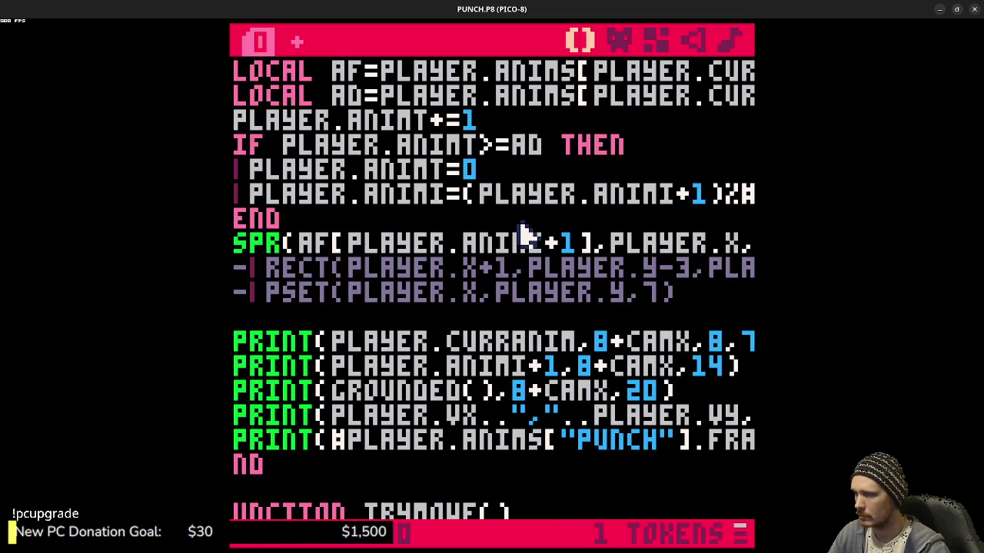
pyautogui.scroll(-4, 526, 242)
pyautogui.scroll(7, 526, 246)
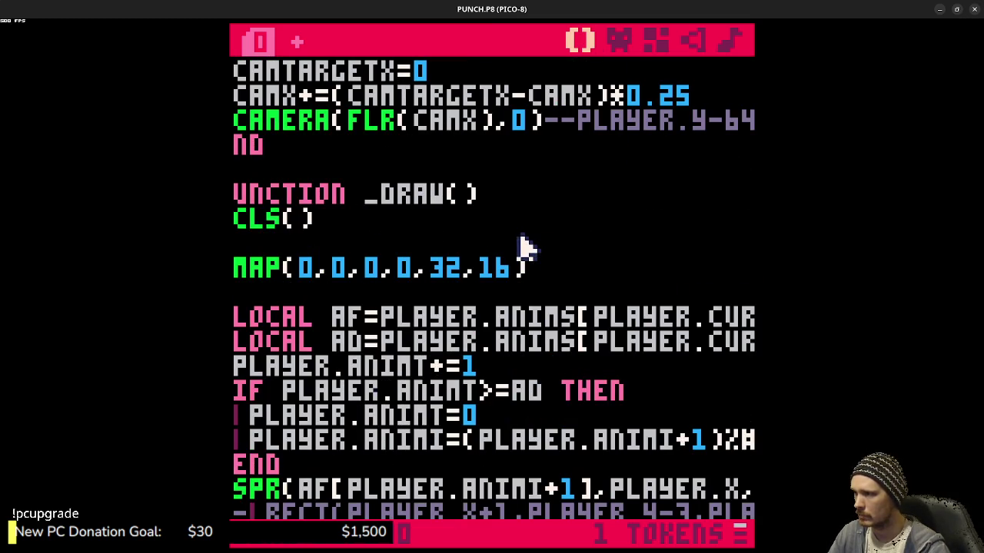
pyautogui.scroll(-1, 523, 245)
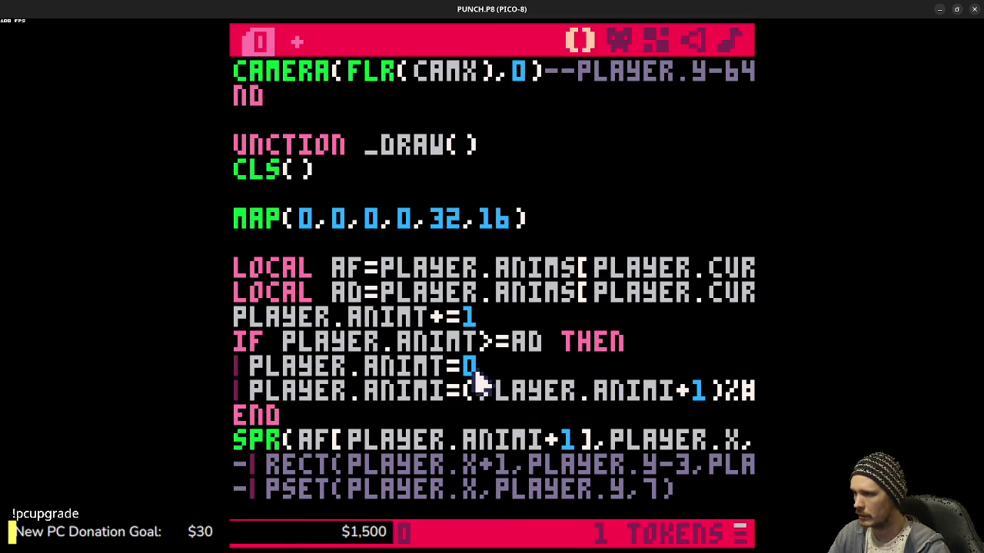
# - Add a condition above END: IF PLAYER.CURRANIM=="PUNCH" AND PLAYER.ANIMI==0 THEN
pyautogui.click(232, 415)
pyautogui.press('Return')
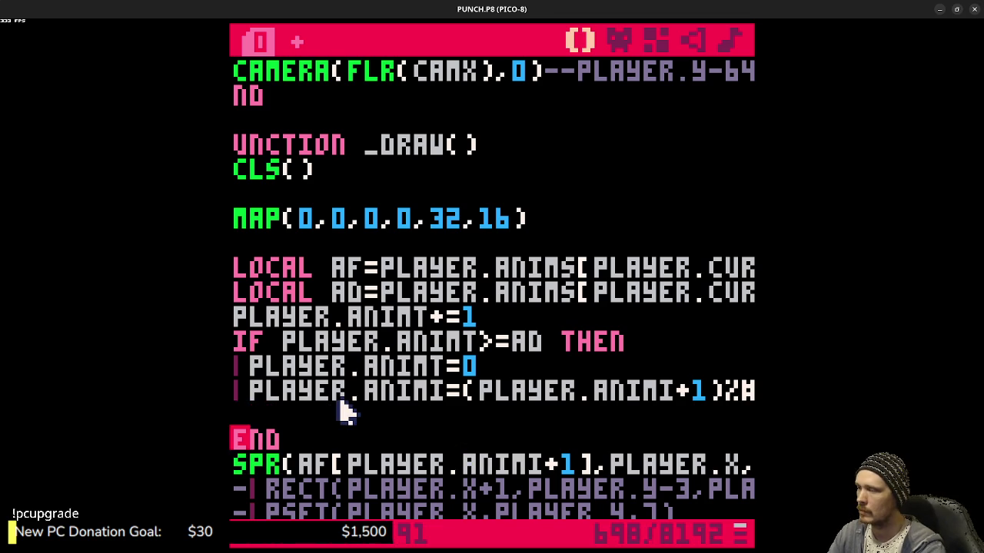
pyautogui.press('Up')
pyautogui.press('Tab')
pyautogui.write('if ')
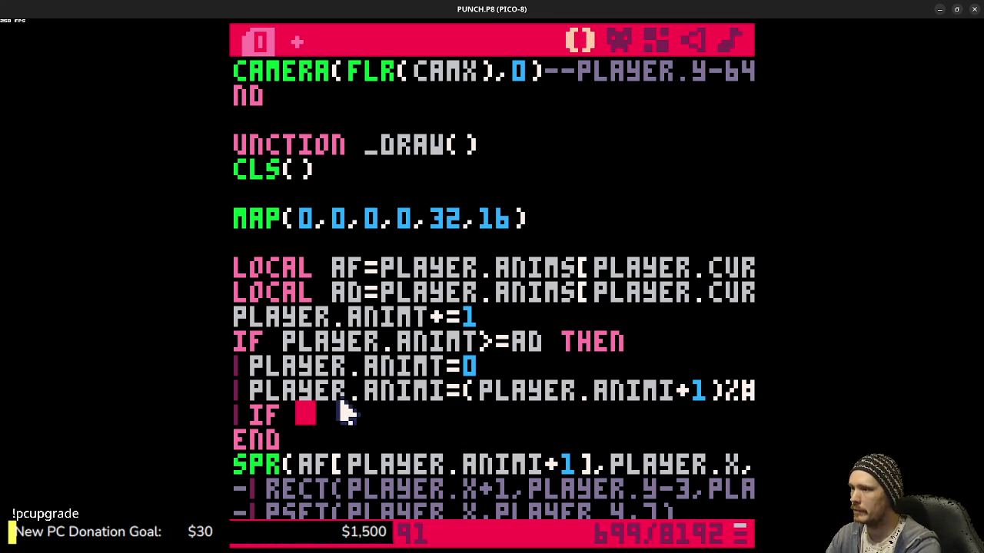
pyautogui.write('player.')
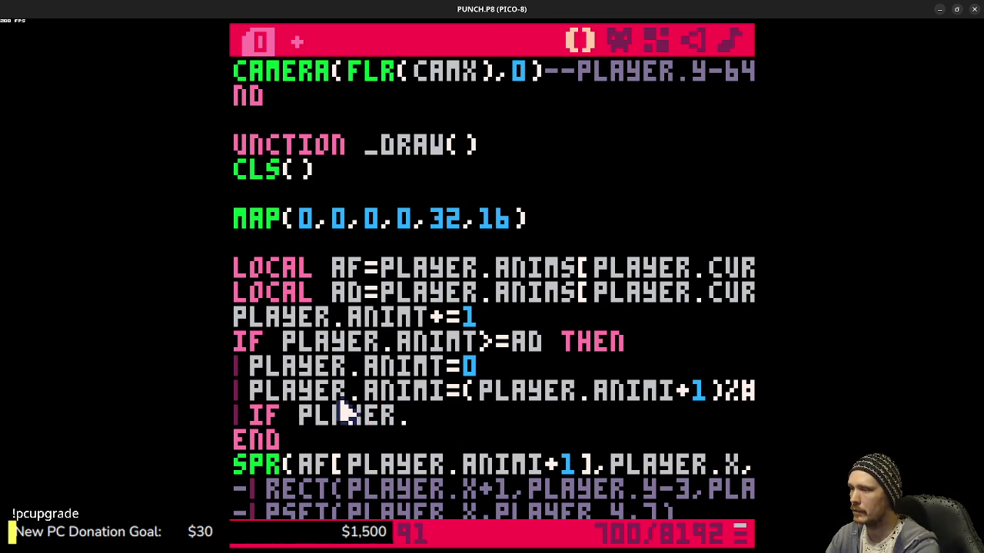
pyautogui.write('curranim==')
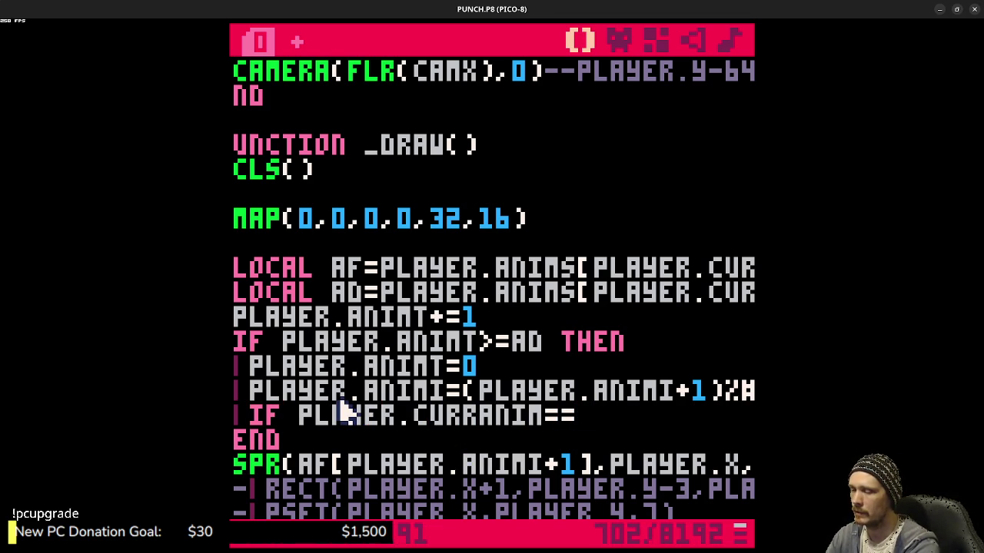
pyautogui.write('"')
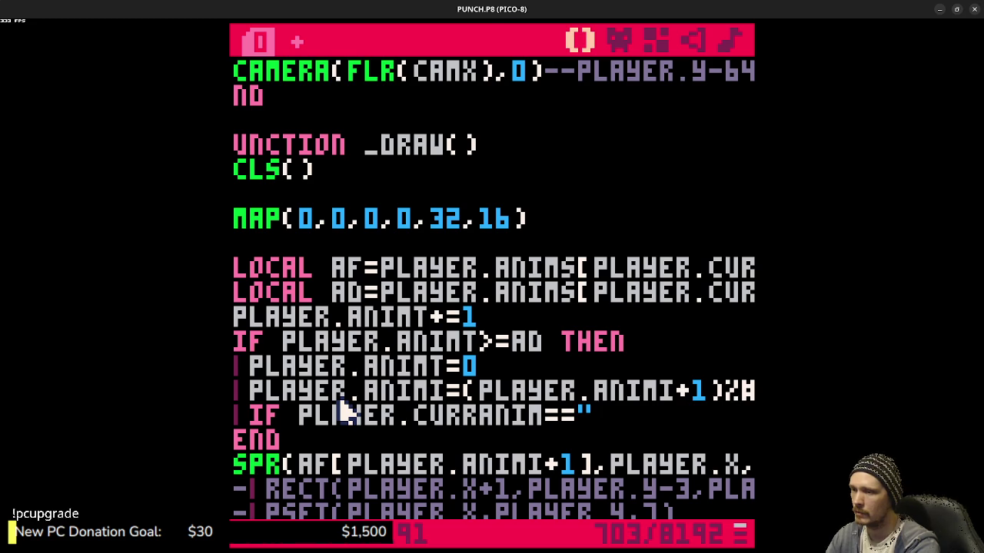
pyautogui.write('punch')
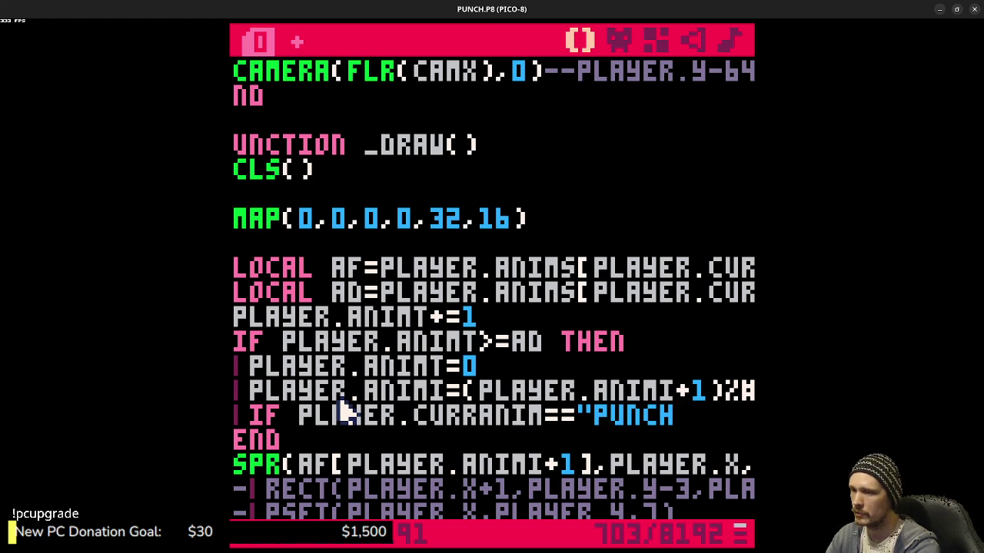
pyautogui.write('" then')
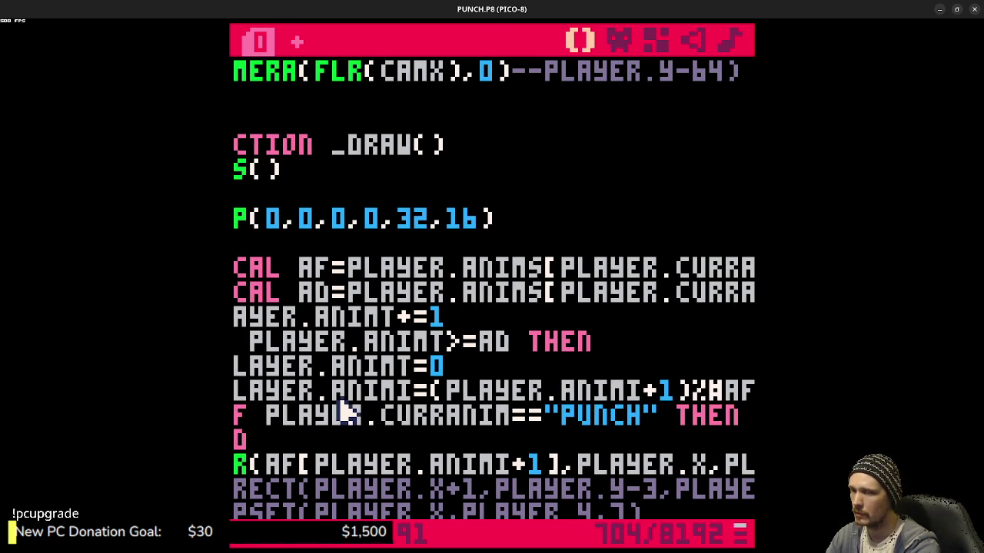
pyautogui.press('BackSpace')
pyautogui.press('BackSpace')
pyautogui.press('BackSpace')
pyautogui.write('and')
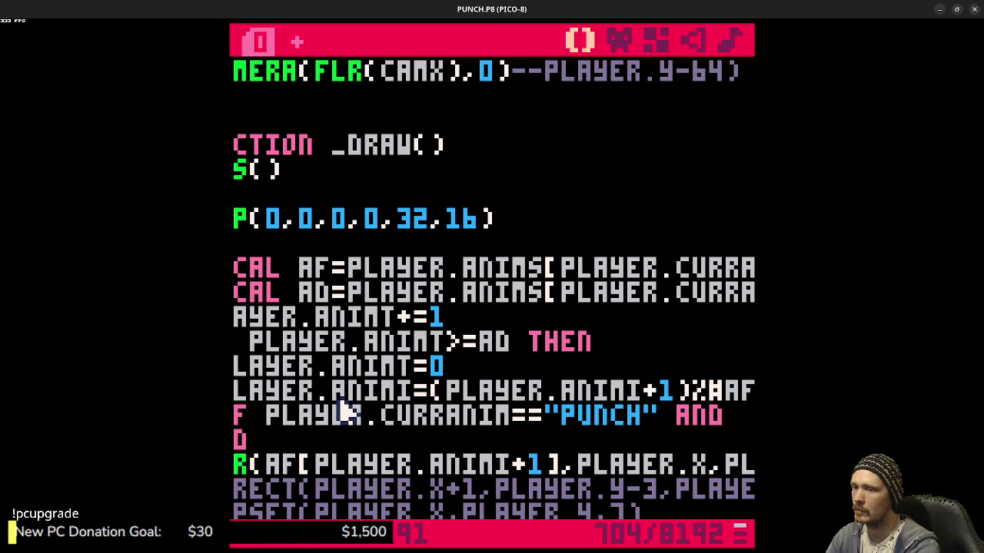
pyautogui.write('PLAYER')
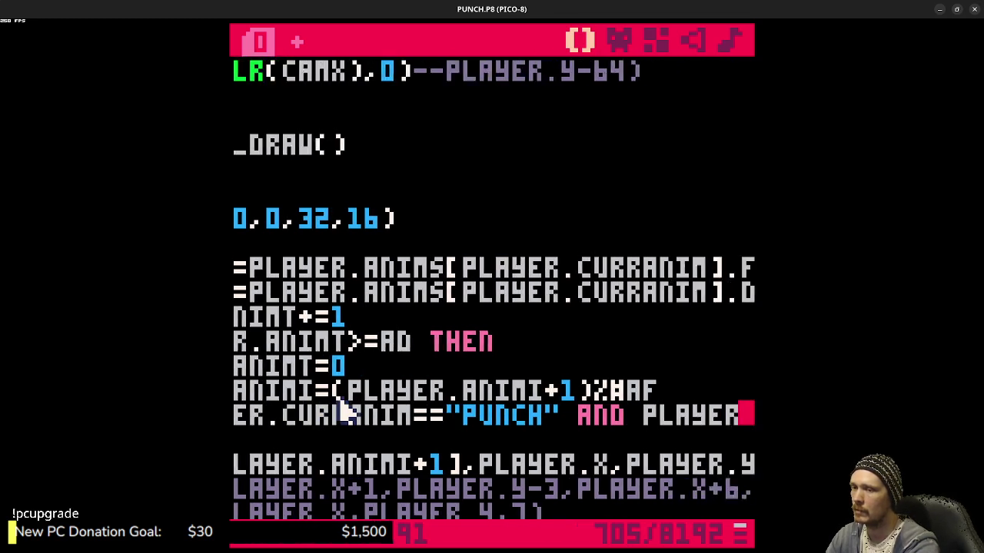
pyautogui.write('.ANIMI THEN')
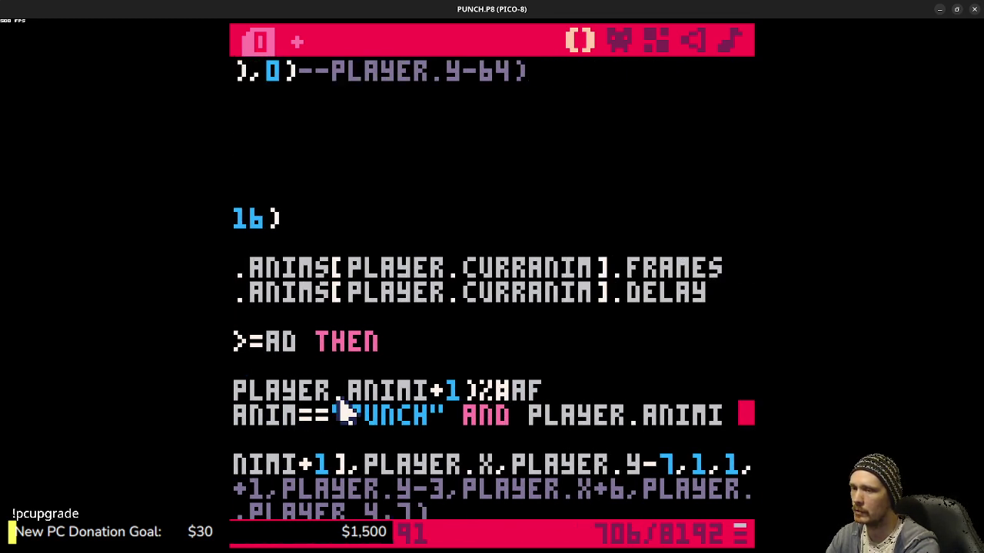
pyautogui.press('Return')
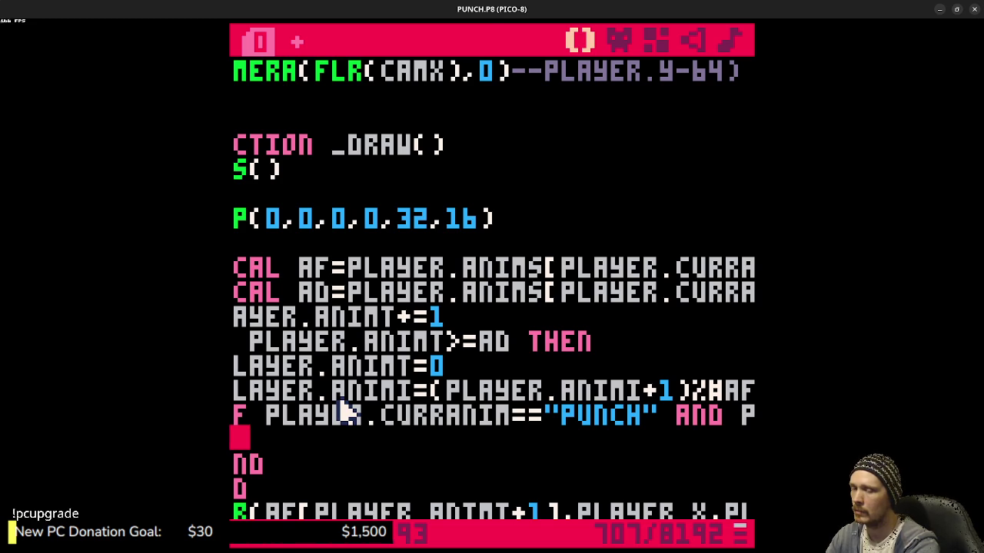
pyautogui.press('BackSpace')
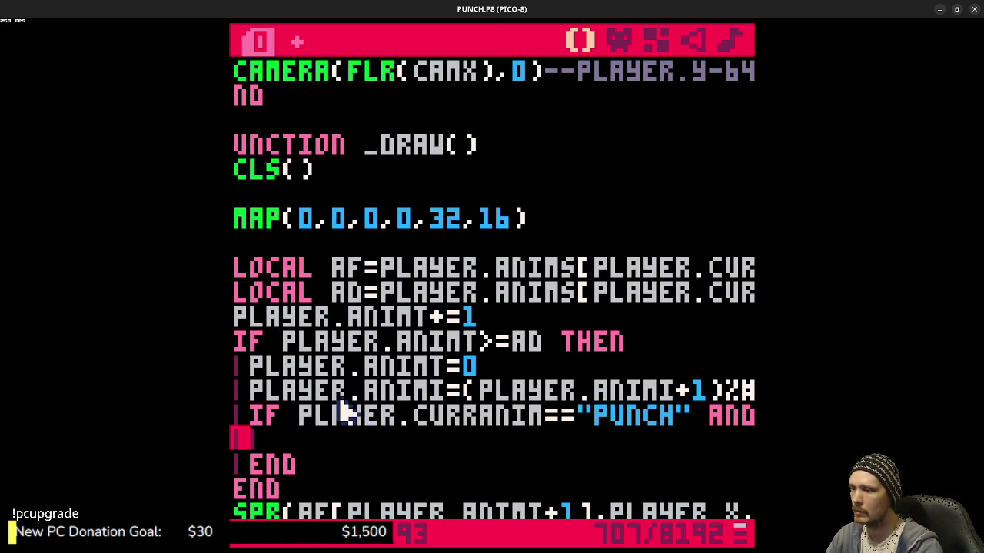
pyautogui.press('Up')
pyautogui.press('Home')
pyautogui.press('Left')
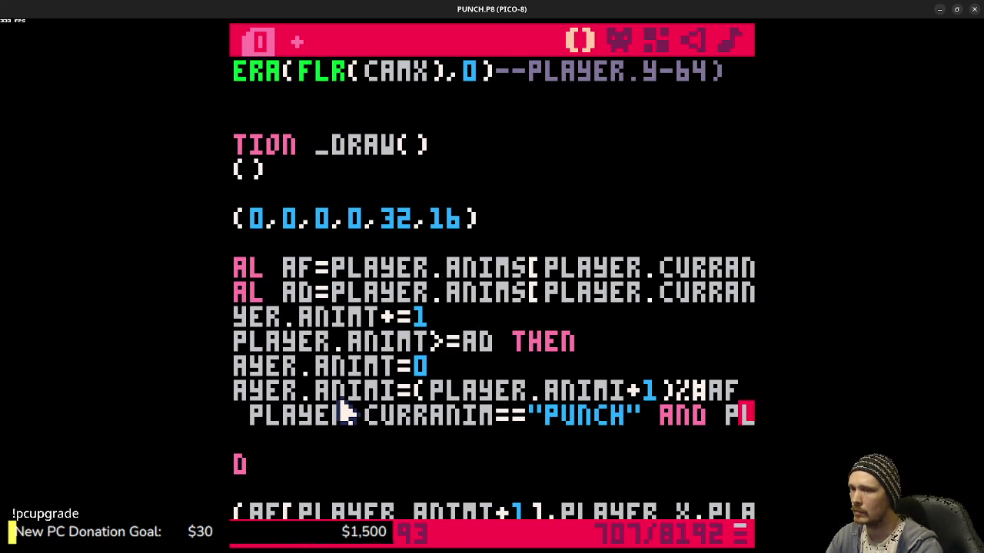
pyautogui.press('Right')
pyautogui.press('Right')
pyautogui.press('Right')
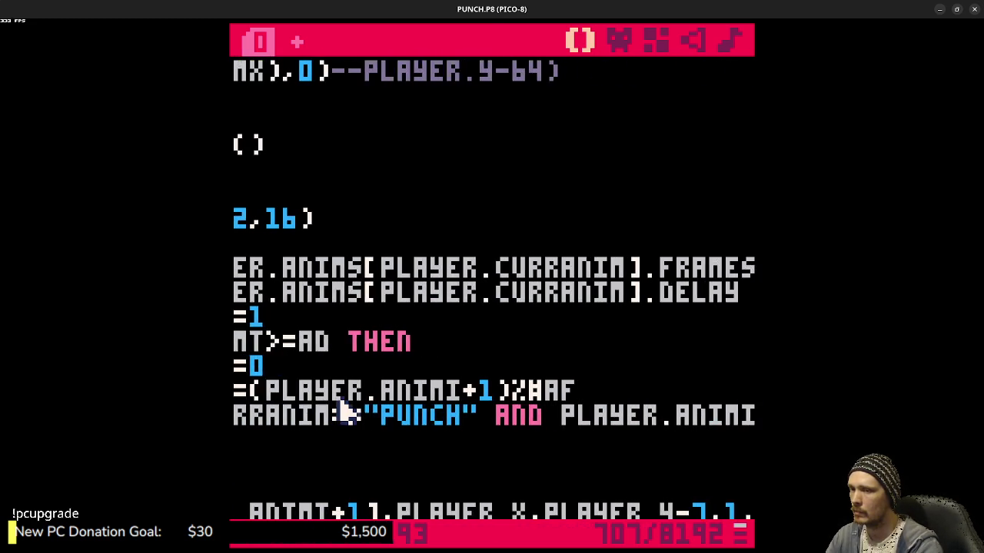
pyautogui.press('Right')
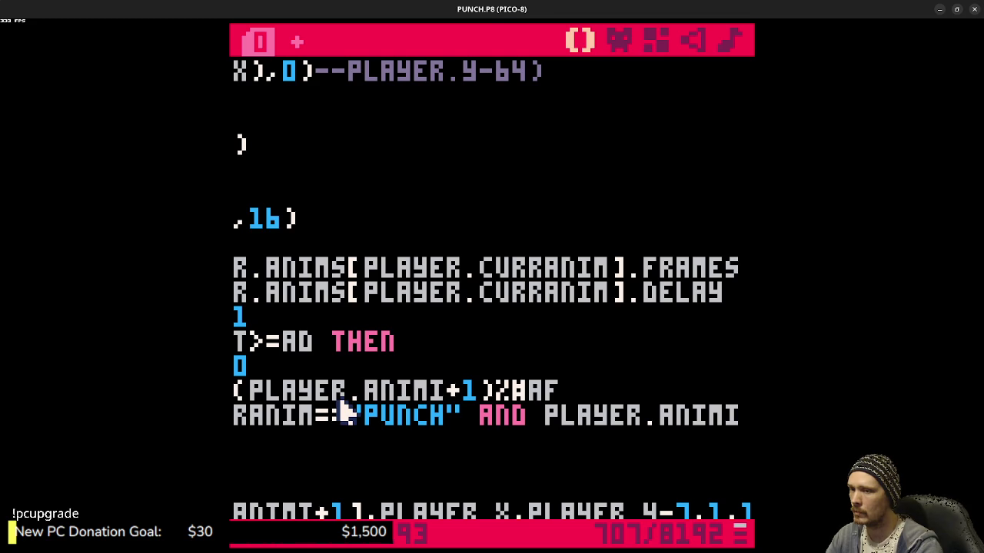
pyautogui.write('==0')
# - Inside it set ISPUNCHING=FALSE, CURRANIM="IDLE", ANIMI=0 and ANIMT=0, then run the cart
pyautogui.press('Down')
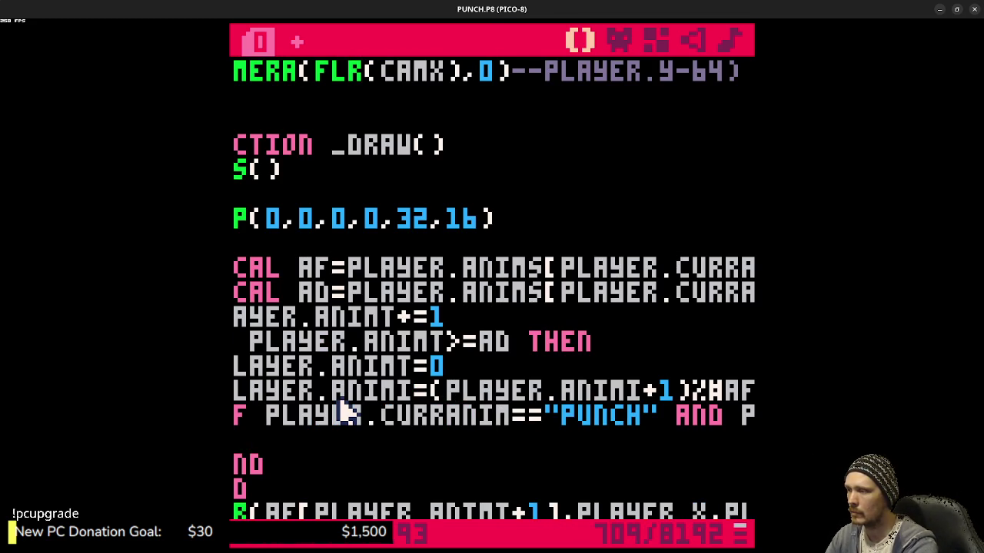
pyautogui.write('ispunching=fa')
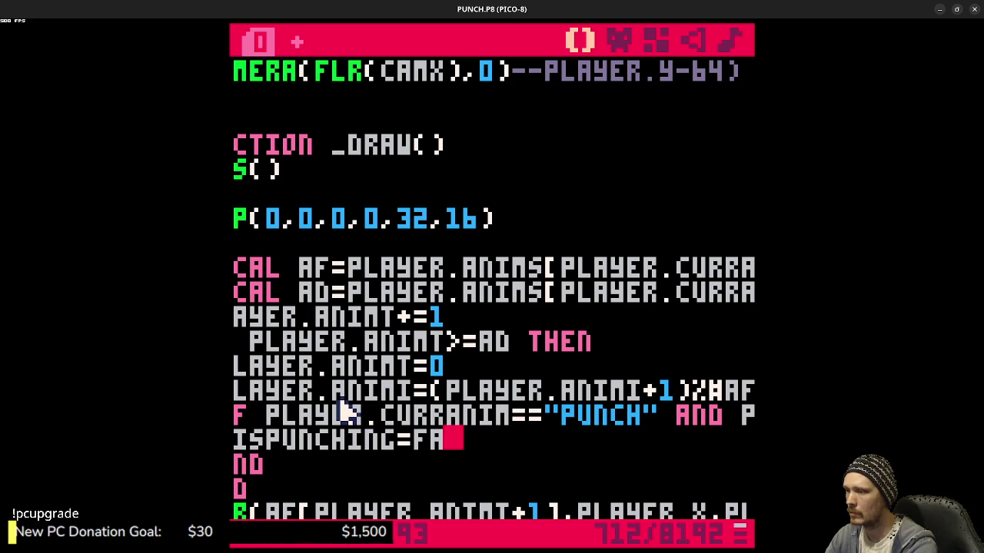
pyautogui.write('lse')
pyautogui.press('Return')
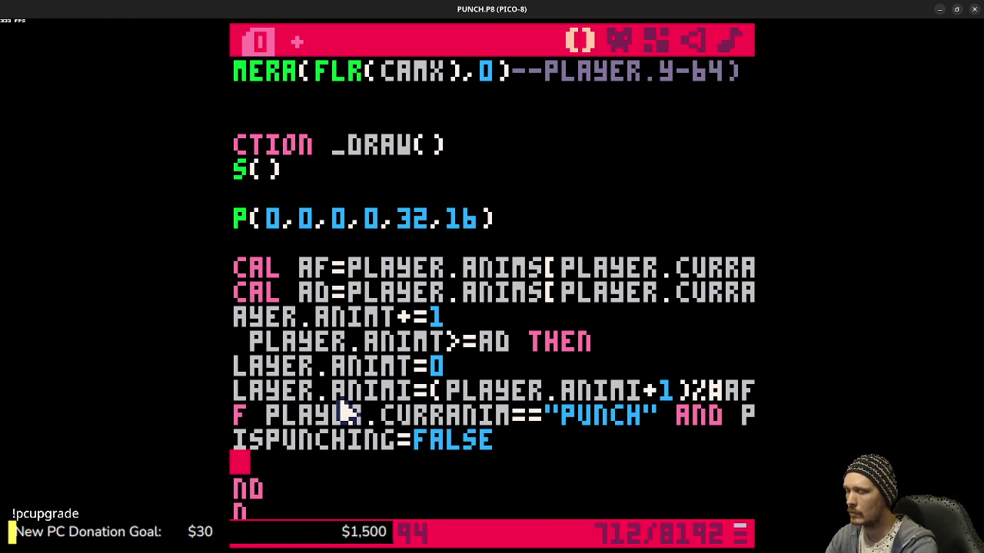
pyautogui.write('player.curre')
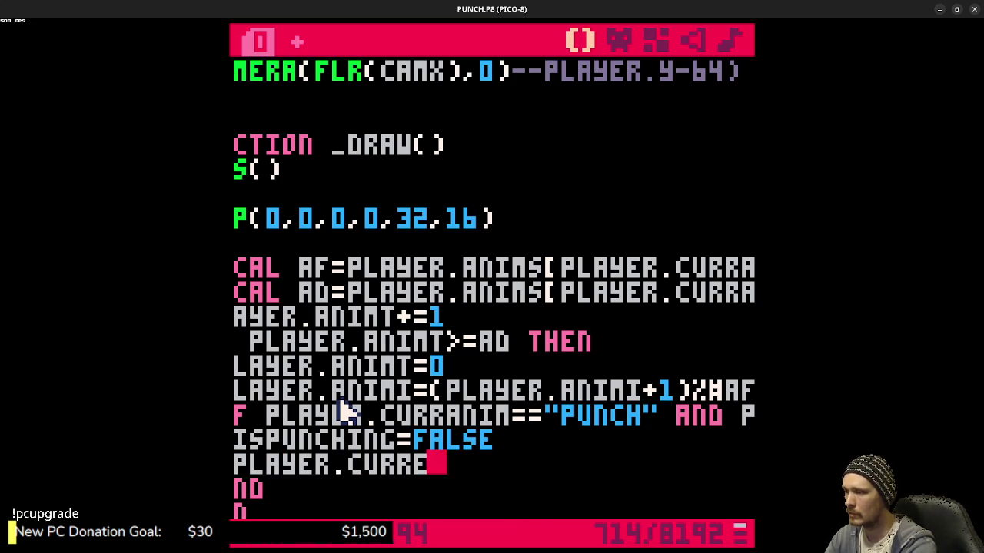
pyautogui.press('BackSpace')
pyautogui.write('anim="i')
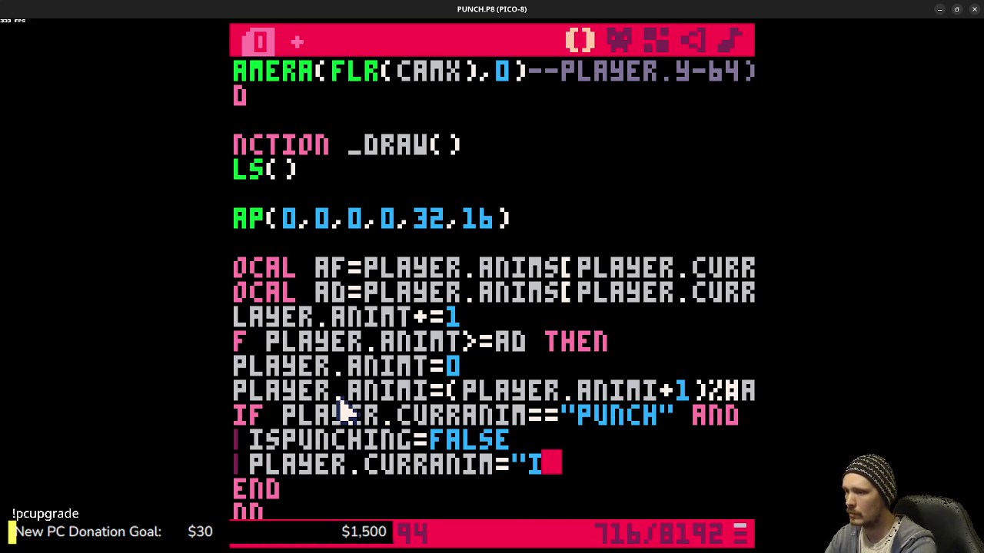
pyautogui.write('dle"')
pyautogui.press('Return')
pyautogui.write('player.a')
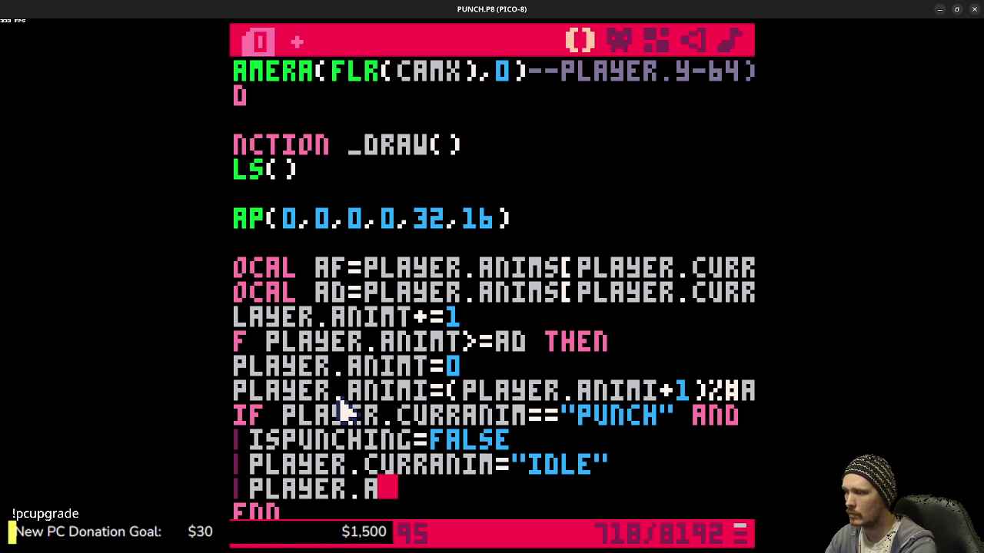
pyautogui.write('nimi=0')
pyautogui.press('Return')
pyautogui.write('pla')
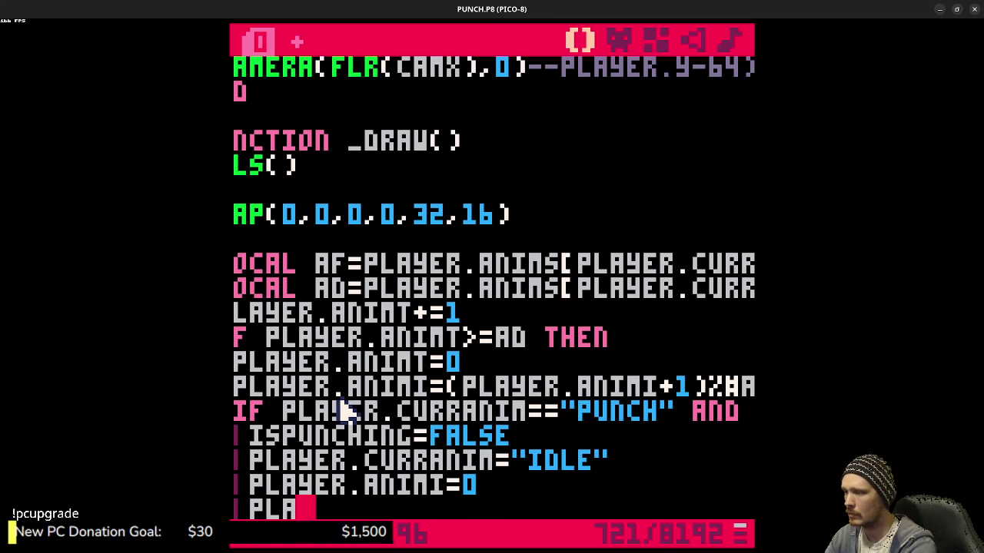
pyautogui.write('yer.animt=0')
pyautogui.press('Return')
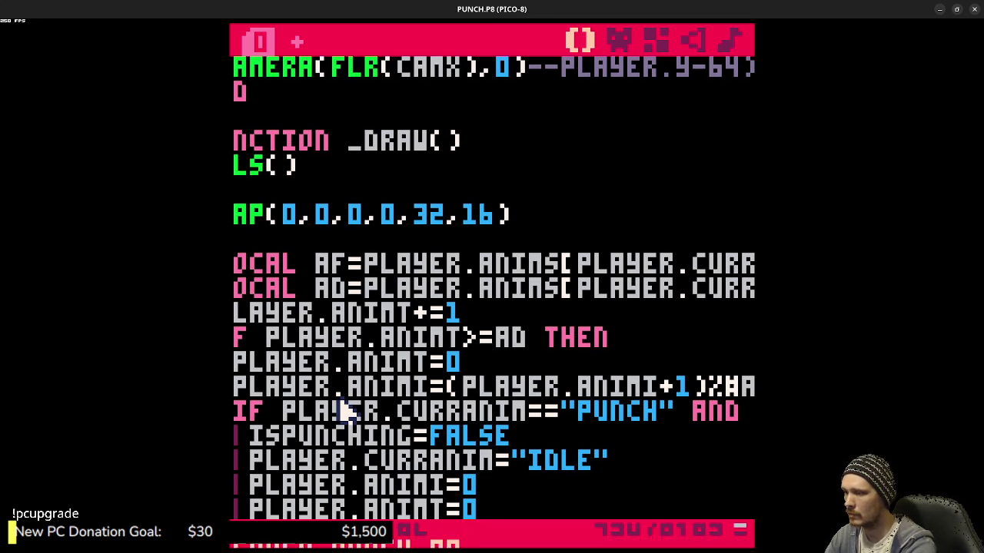
pyautogui.hotkey('ctrl', 'r')
pyautogui.press('x')
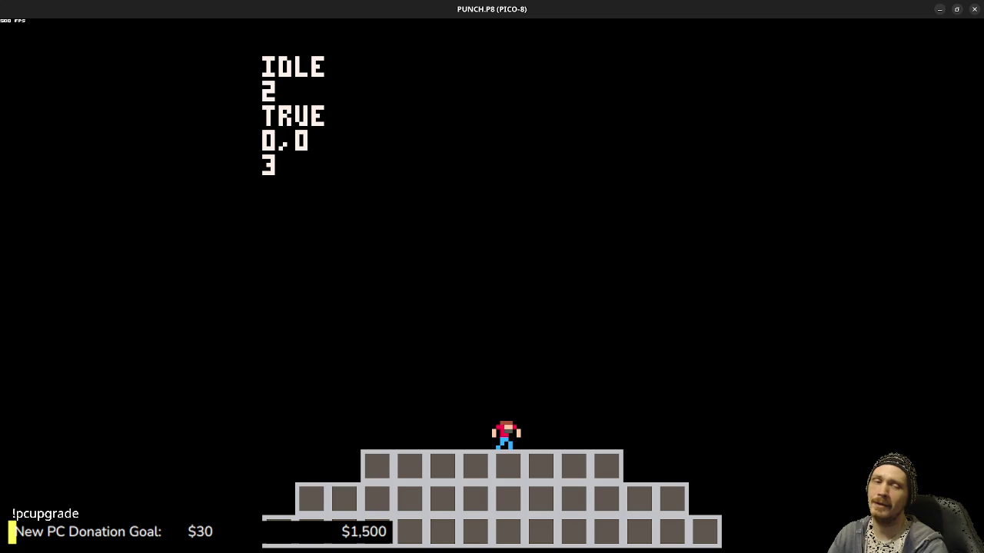
pyautogui.press('x')
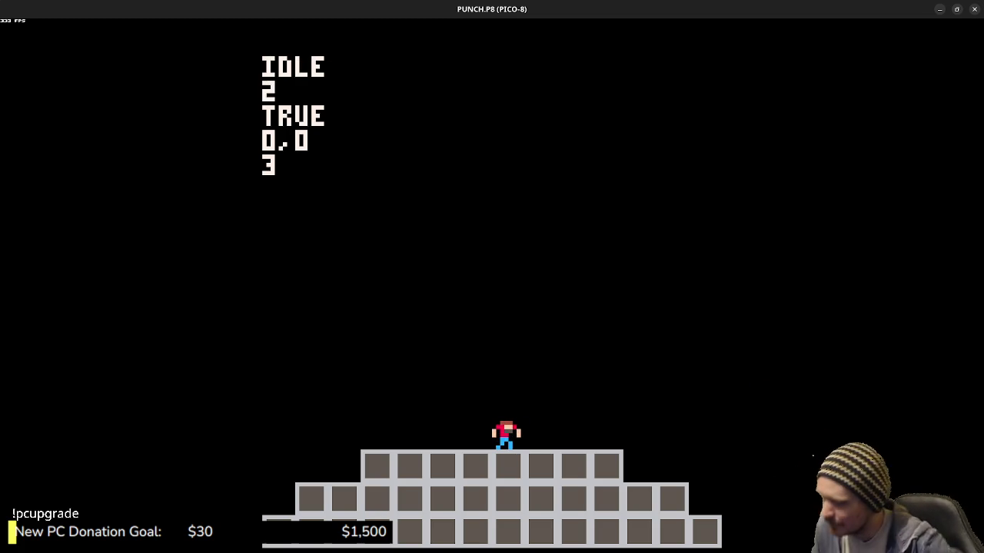
pyautogui.press('x')
pyautogui.press('Right')
pyautogui.press('Left')
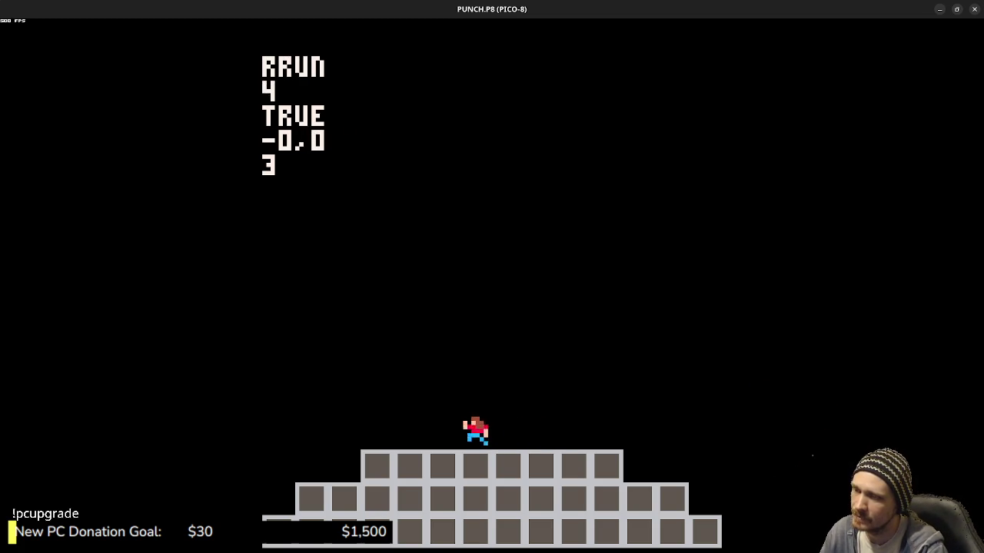
pyautogui.press('Right')
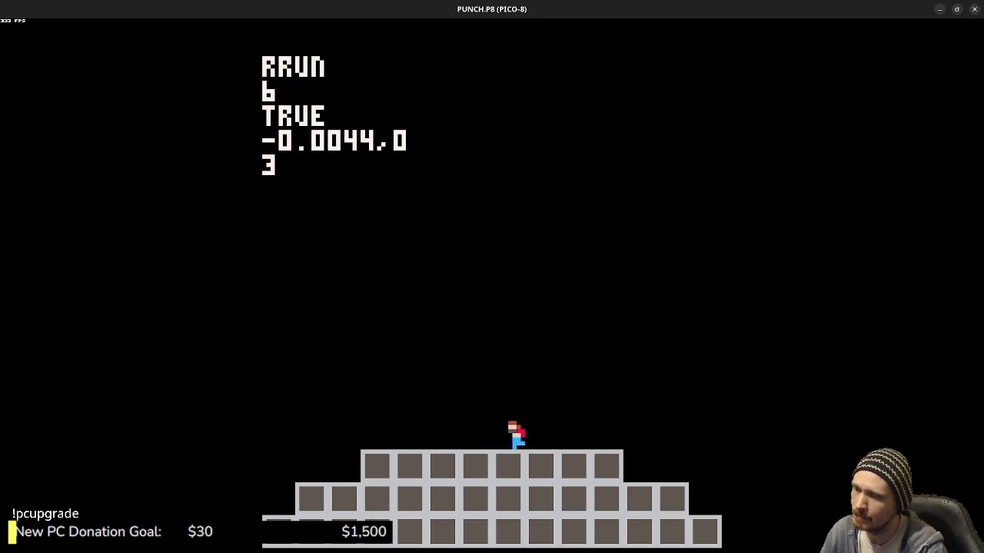
pyautogui.press('Left')
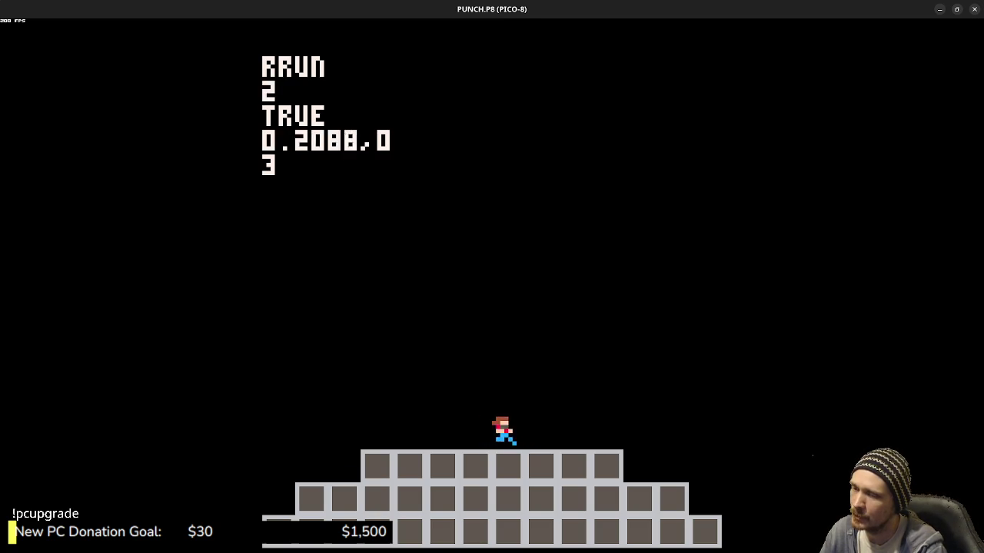
pyautogui.press('z')
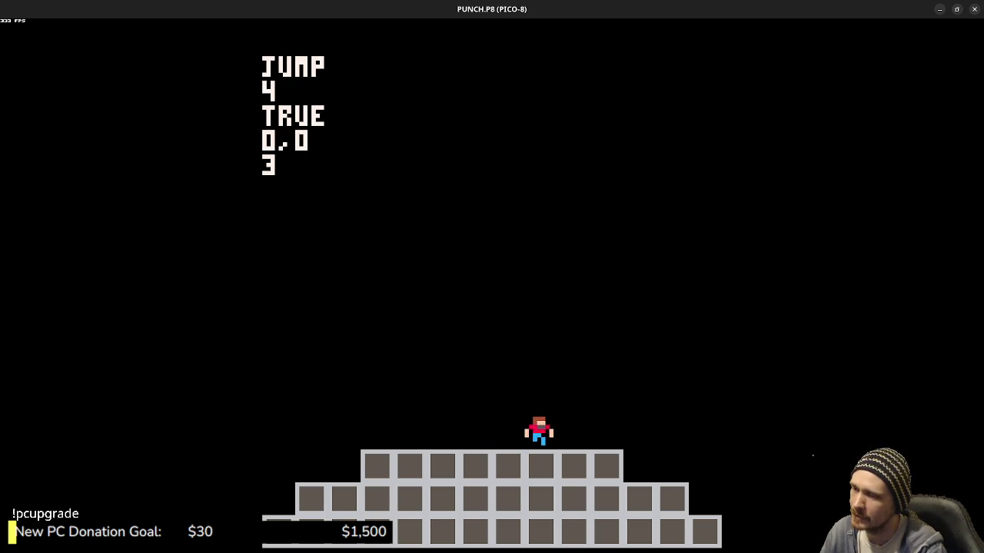
pyautogui.press('z')
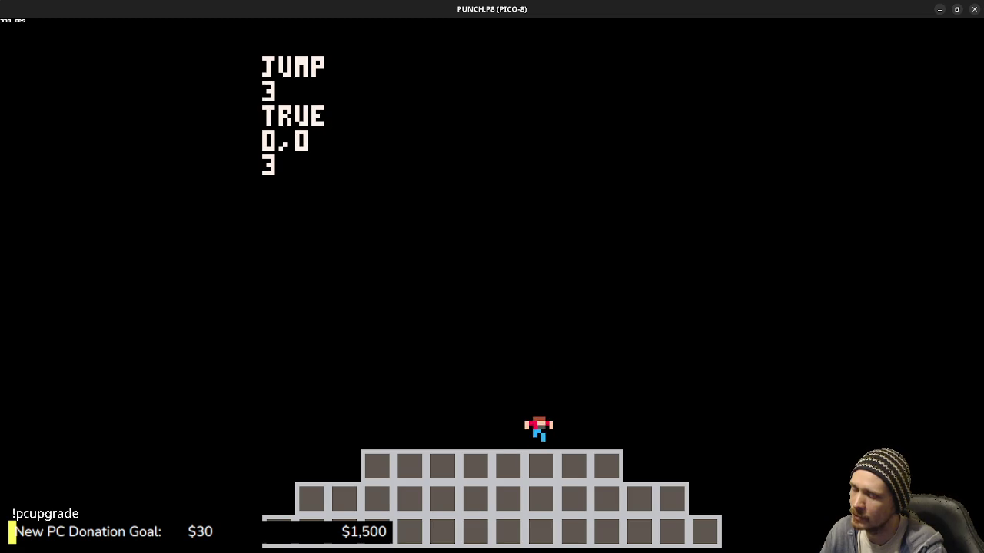
pyautogui.press('Escape')
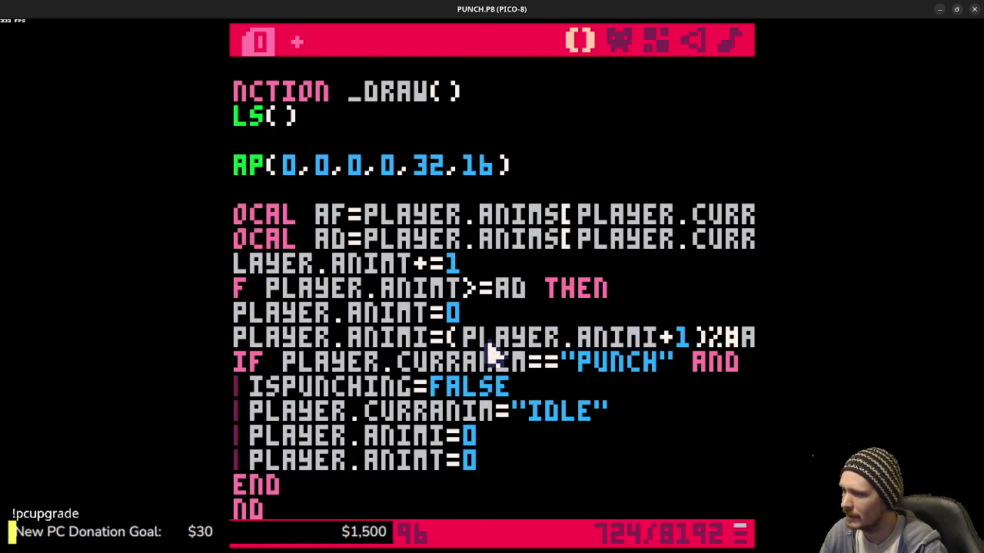
# - Review the punch-to-idle block in the code, then run PUNCH.P8 again
pyautogui.scroll(-2, 494, 381)
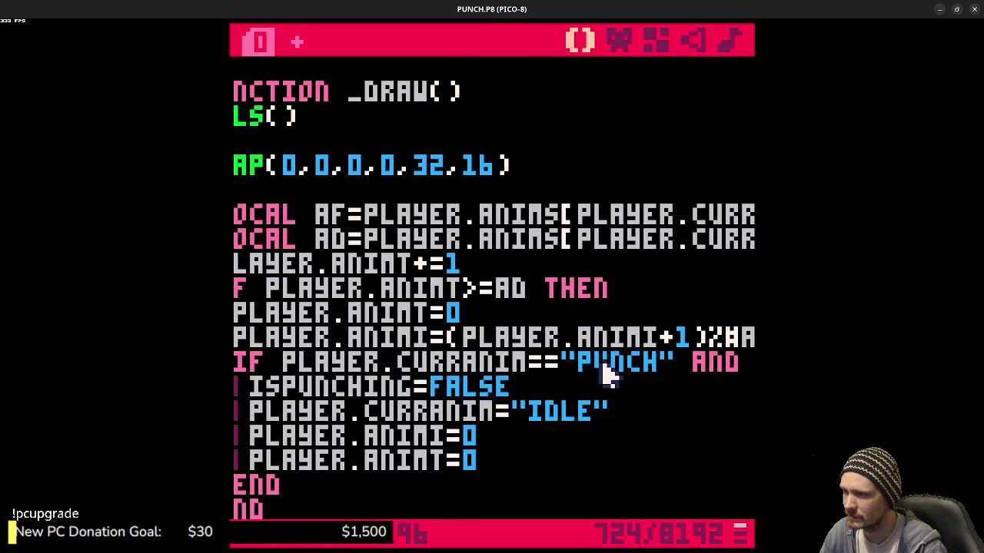
pyautogui.moveTo(361, 482)
pyautogui.mouseDown()
pyautogui.moveTo(248, 435)
pyautogui.moveTo(243, 369)
pyautogui.moveTo(257, 338)
pyautogui.mouseUp()
pyautogui.scroll(8, 500, 264)
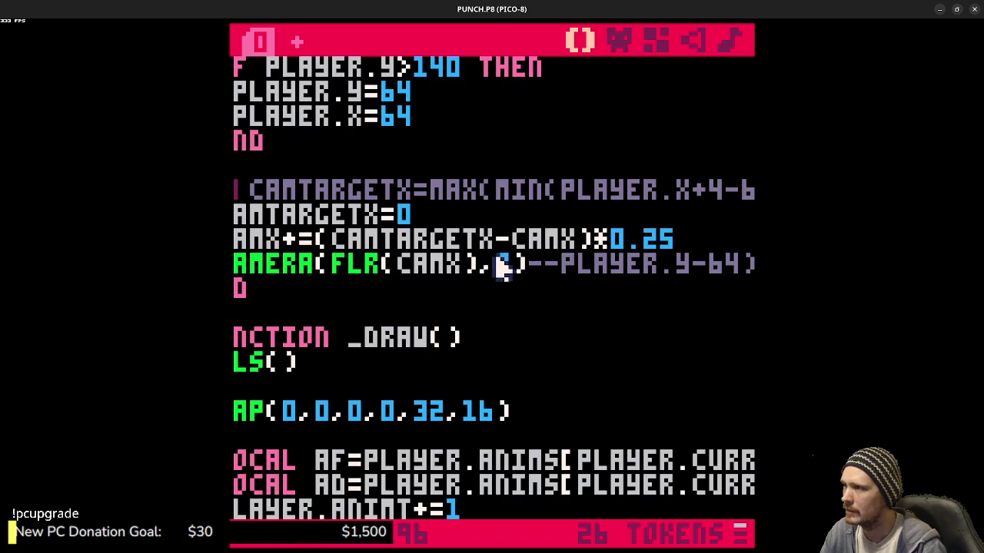
pyautogui.moveTo(479, 266); pyautogui.dragTo(238, 239)
pyautogui.scroll(2, 347, 237)
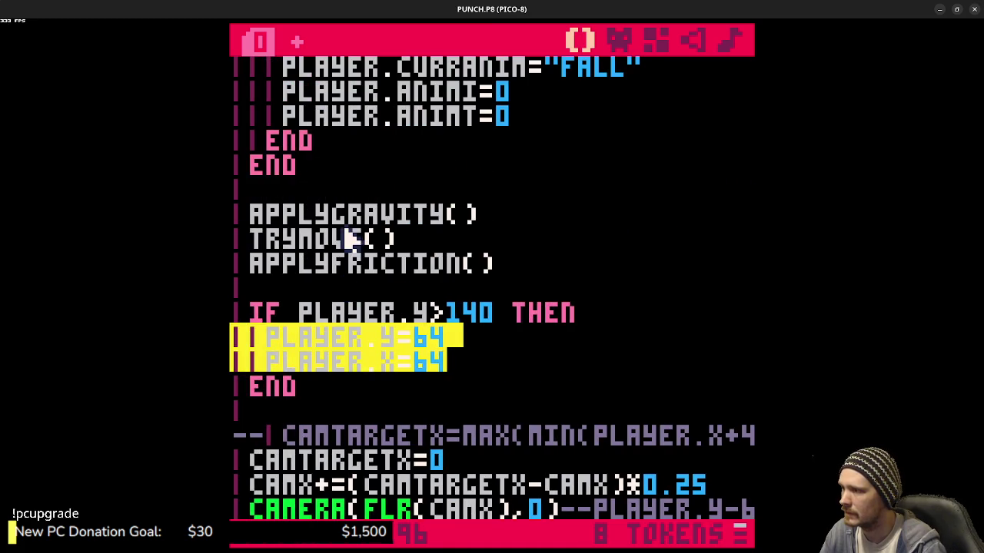
pyautogui.scroll(-11, 361, 242)
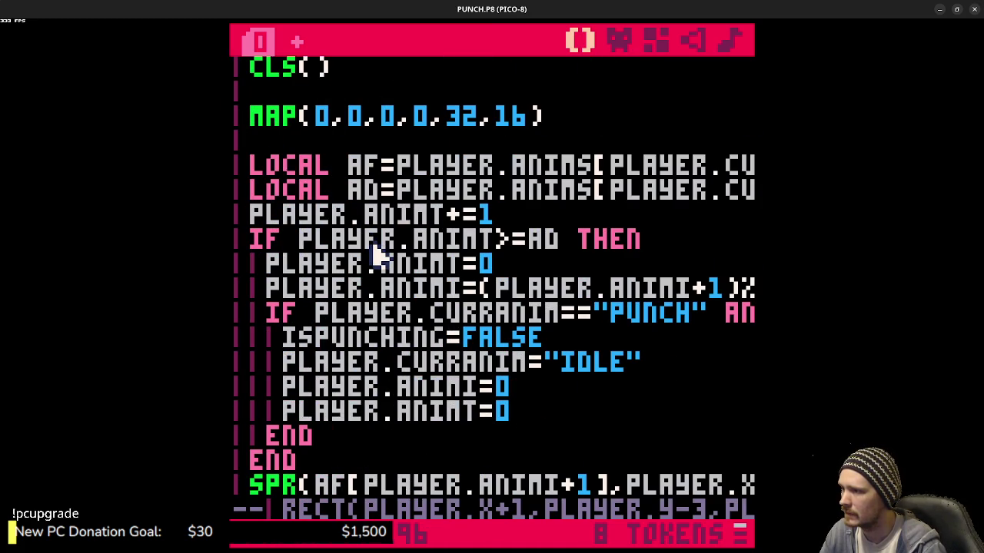
pyautogui.scroll(10, 376, 256)
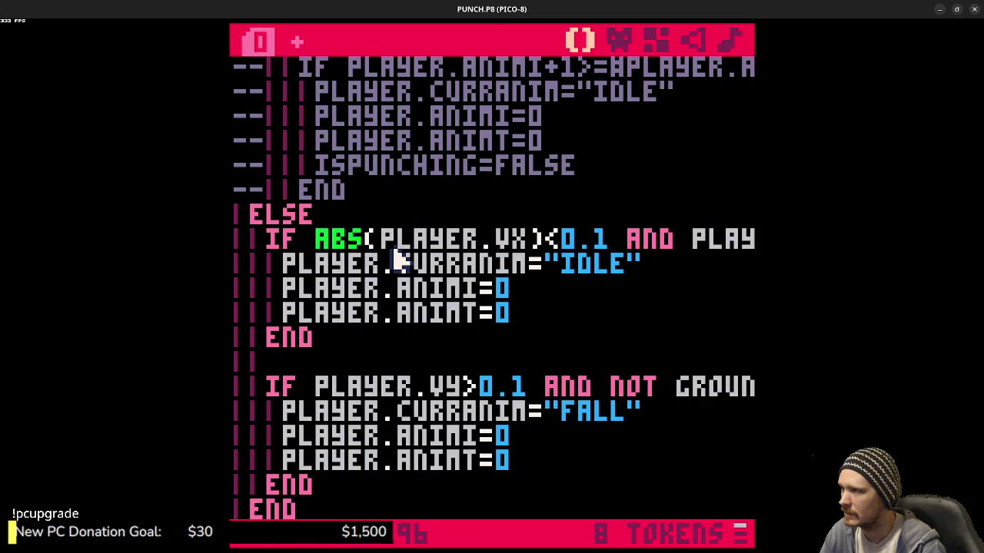
pyautogui.scroll(4, 397, 261)
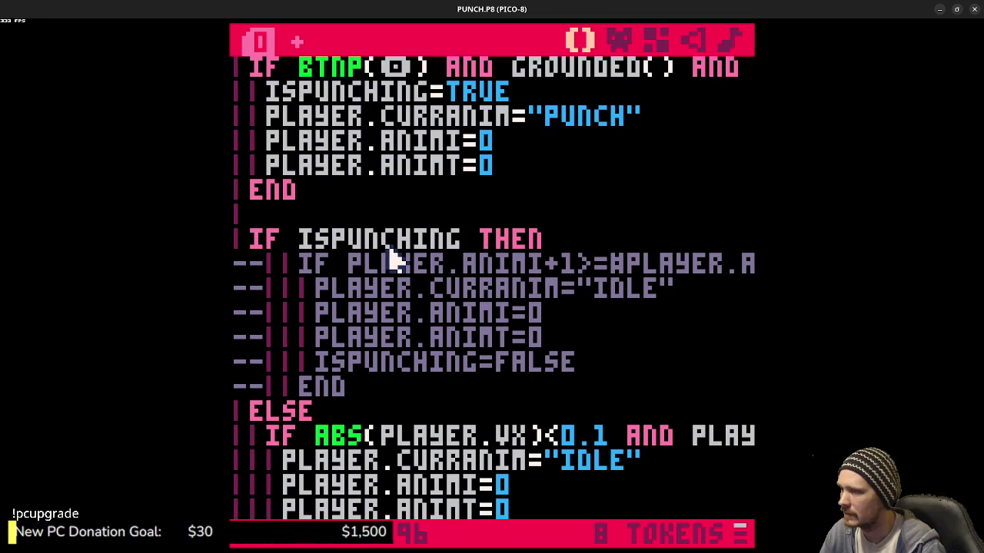
pyautogui.scroll(-16, 392, 261)
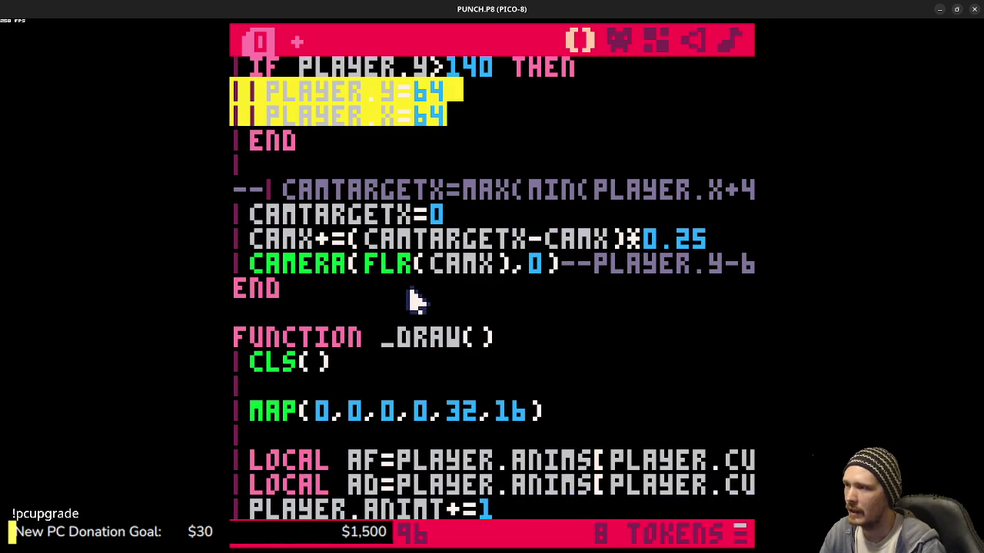
pyautogui.scroll(3, 411, 303)
pyautogui.scroll(-13, 415, 307)
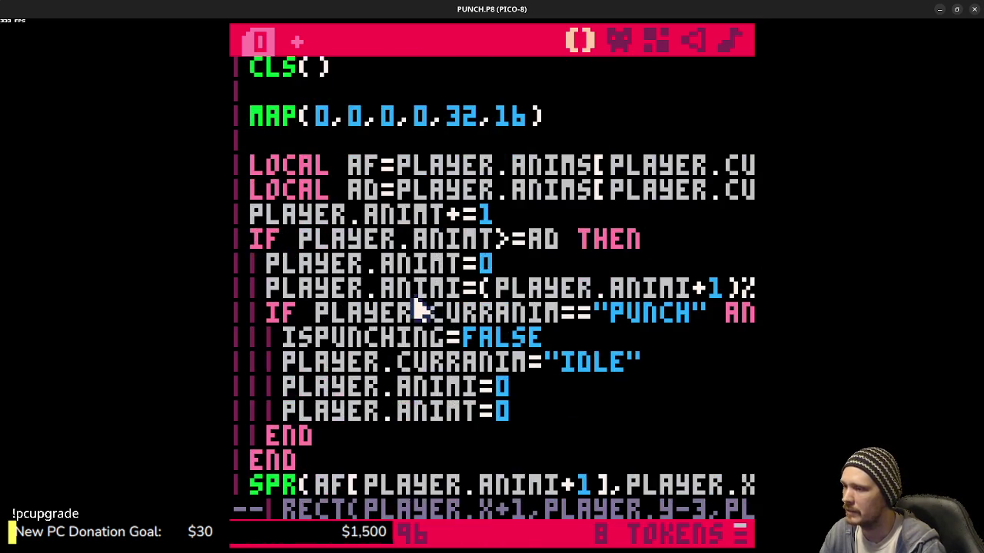
pyautogui.scroll(5, 434, 272)
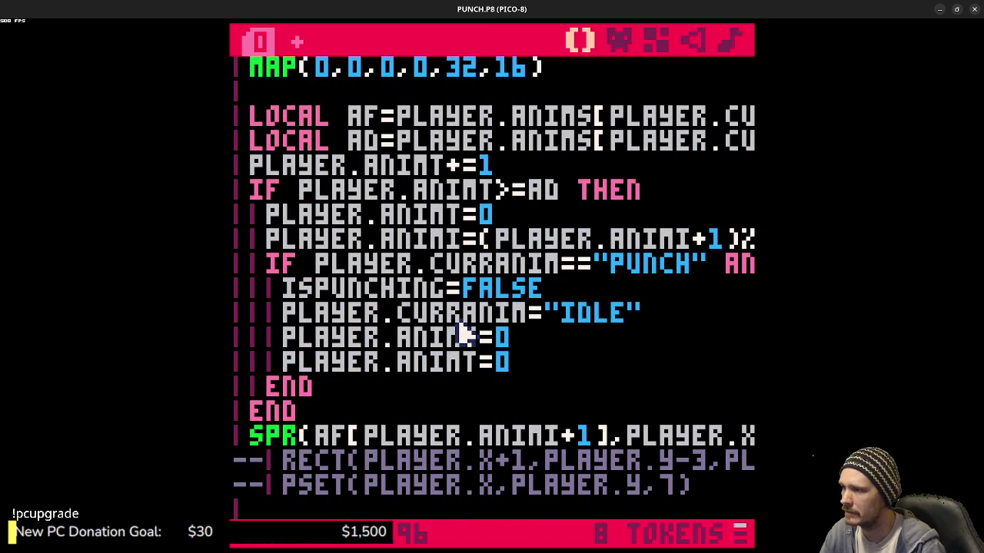
pyautogui.hotkey('ctrl', 'r')
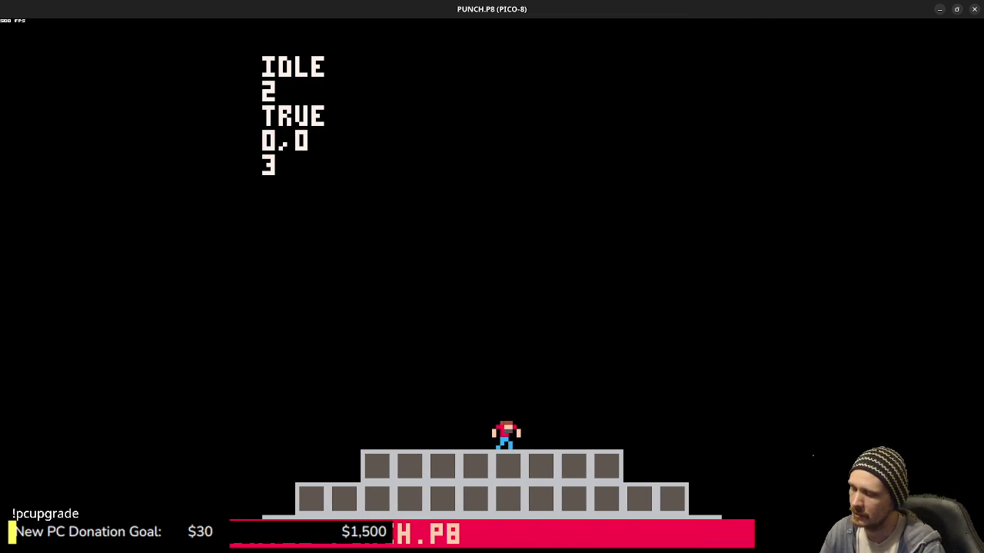
# - Test punching while running right and left, then stop the game
pyautogui.press('x')
pyautogui.press('Right')
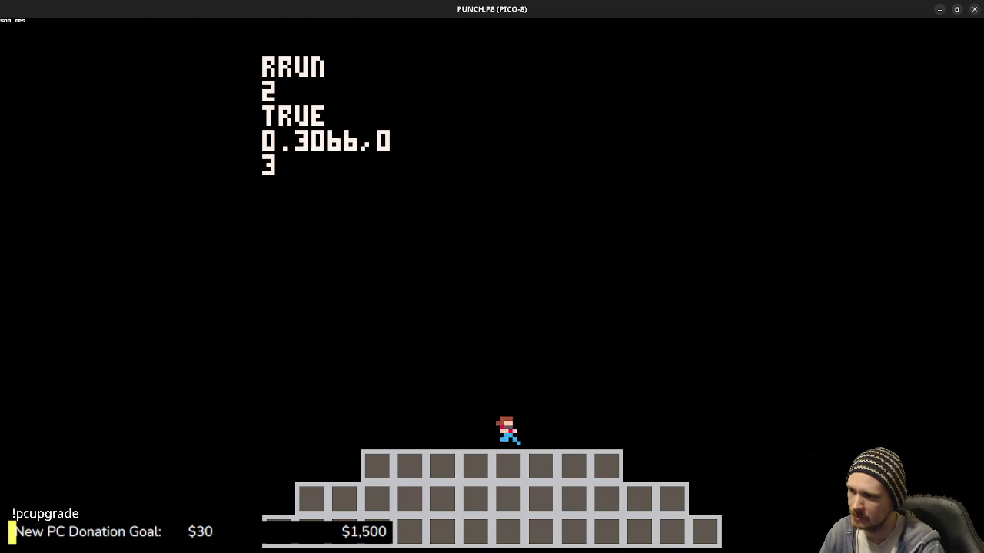
pyautogui.press('Left')
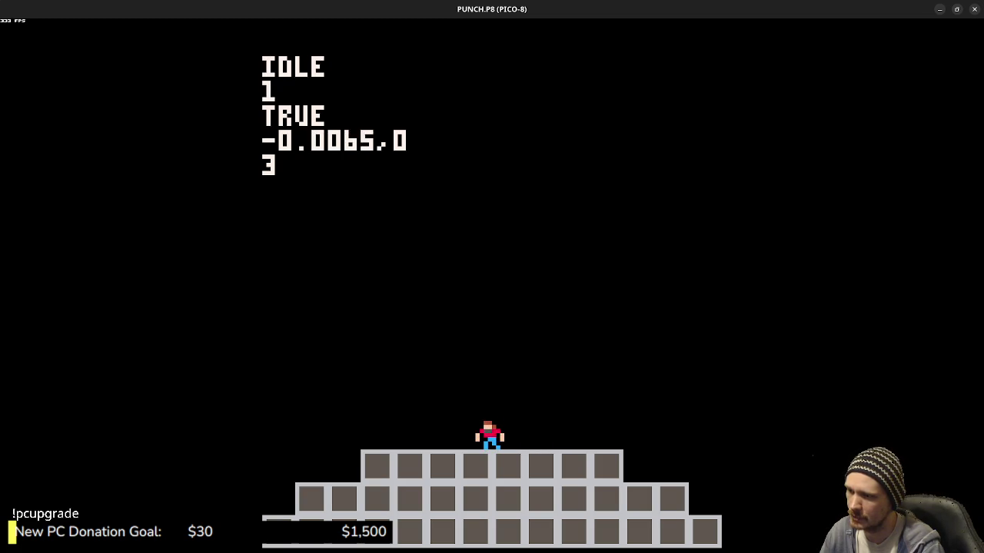
pyautogui.press('x')
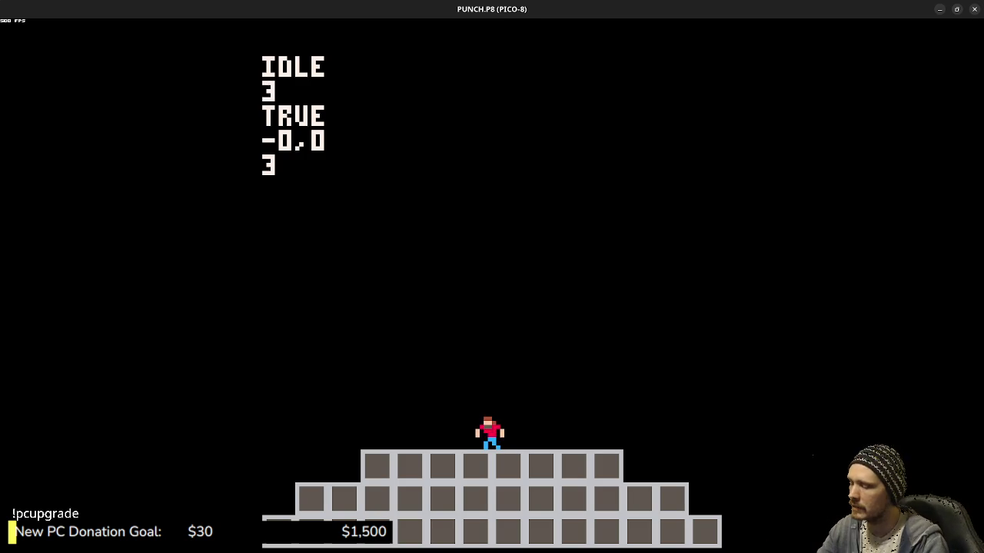
pyautogui.press('Escape')
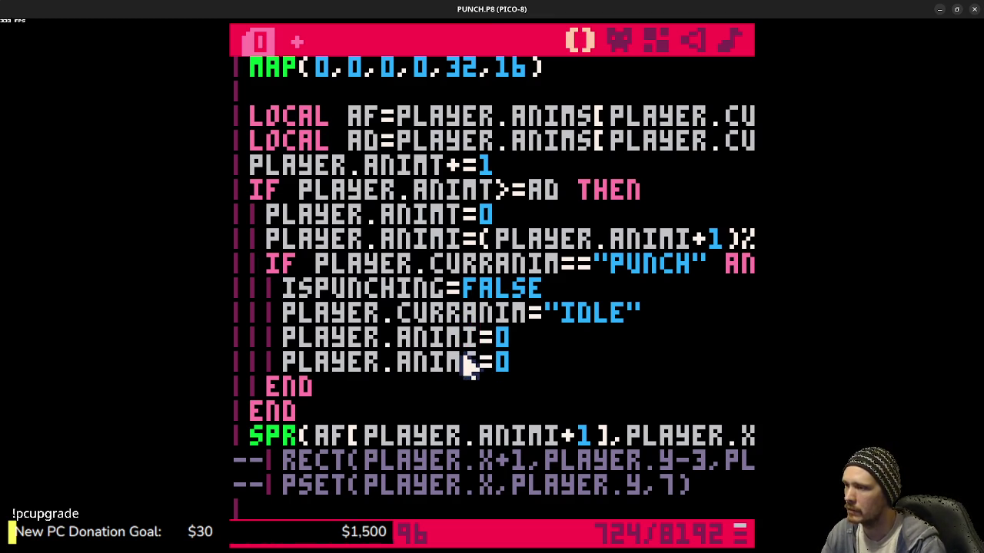
# - Rerun and test punching after a jump and while moving, then return to the code
pyautogui.hotkey('ctrl', 'r')
pyautogui.press('z')
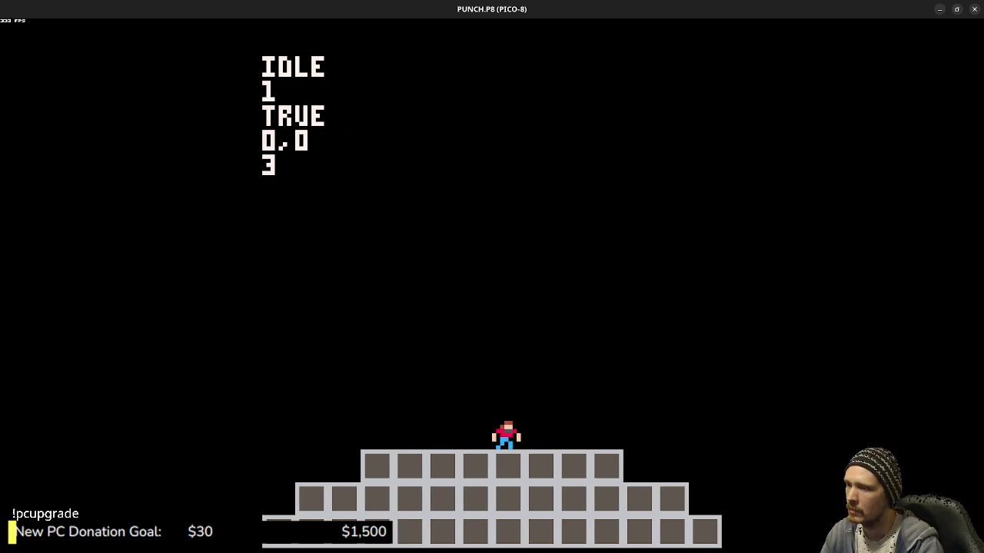
pyautogui.press('x')
pyautogui.press('Right')
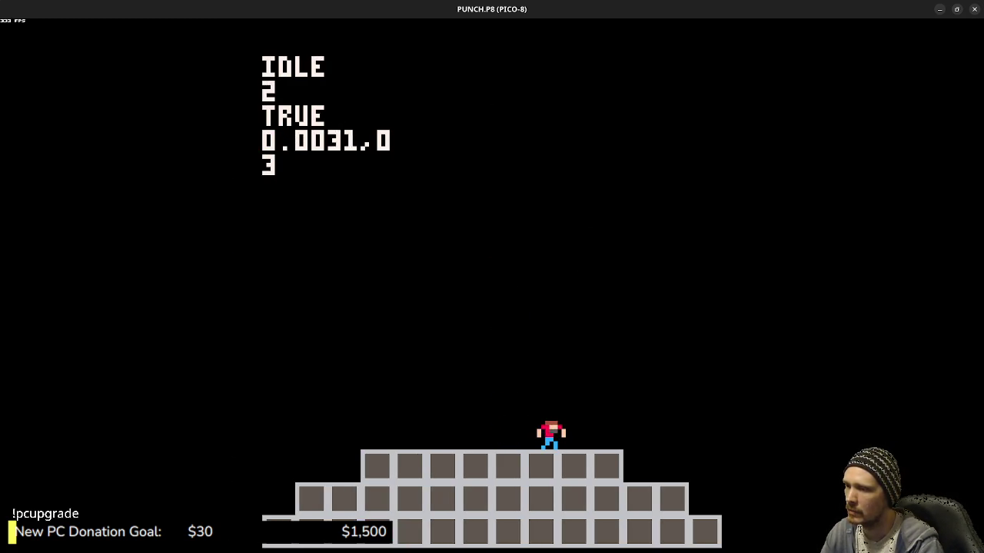
pyautogui.press('x')
pyautogui.press('Left')
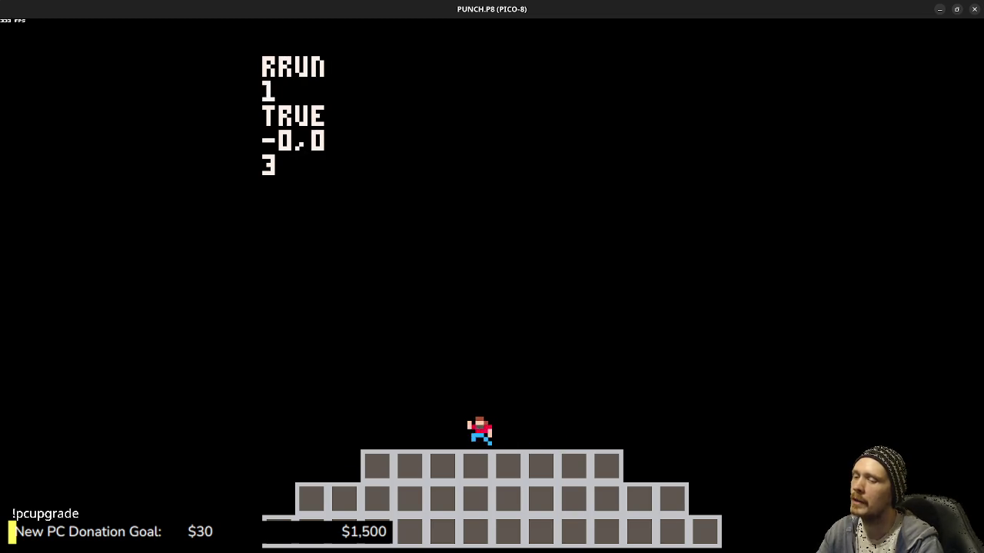
pyautogui.press('Escape')
pyautogui.press('Escape')
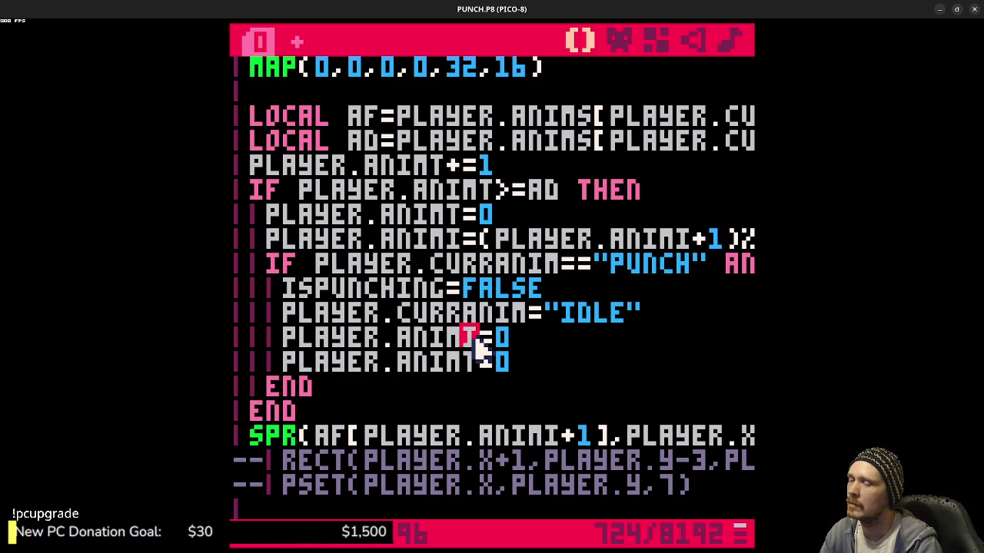
# - Check the commented-out END in the punch code, then run the cart and punch
pyautogui.scroll(12, 468, 342)
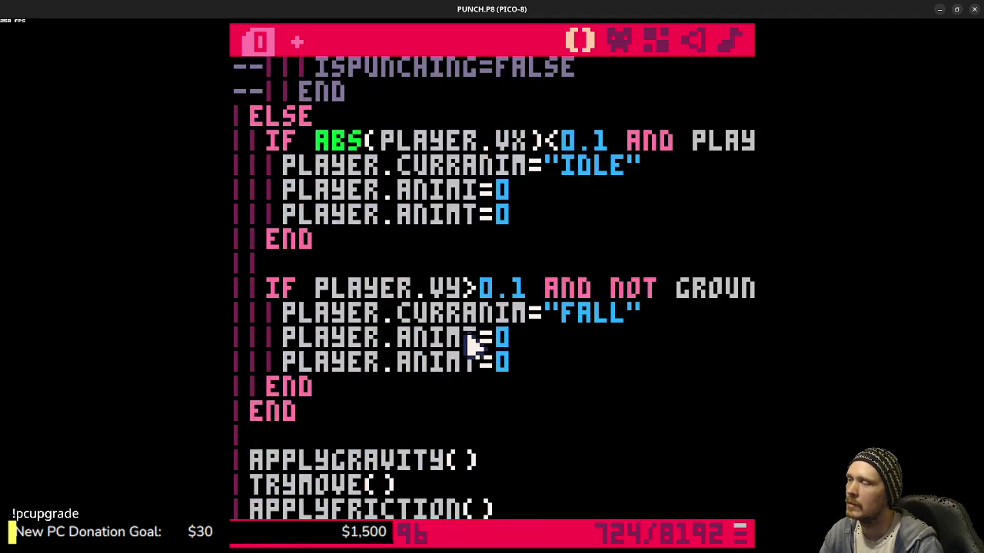
pyautogui.scroll(-4, 469, 342)
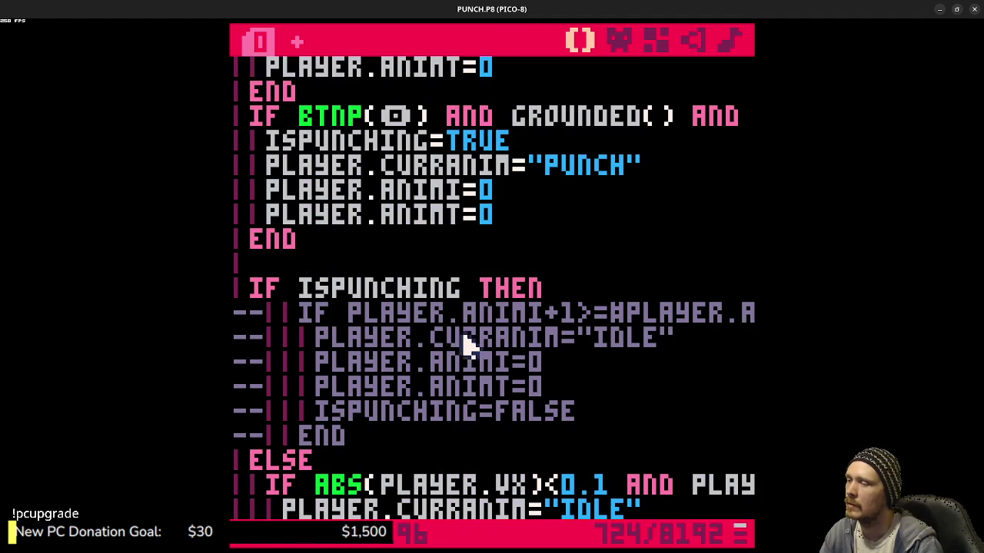
pyautogui.click(365, 440)
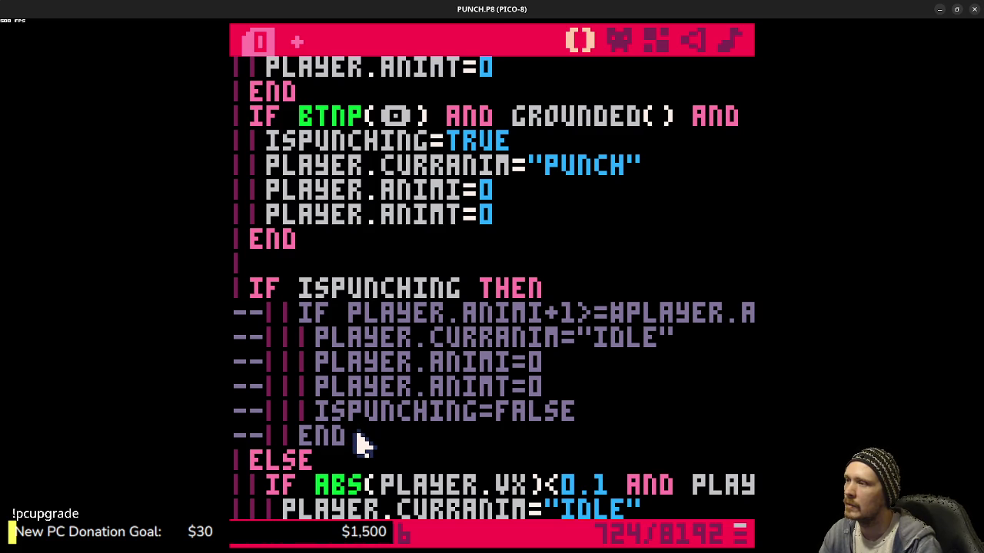
pyautogui.scroll(3, 361, 444)
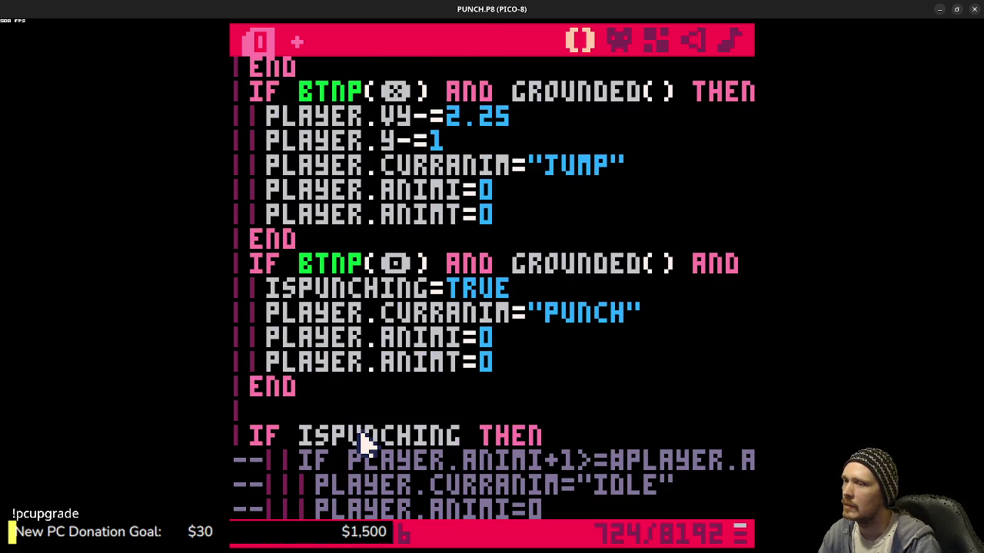
pyautogui.scroll(-5, 362, 444)
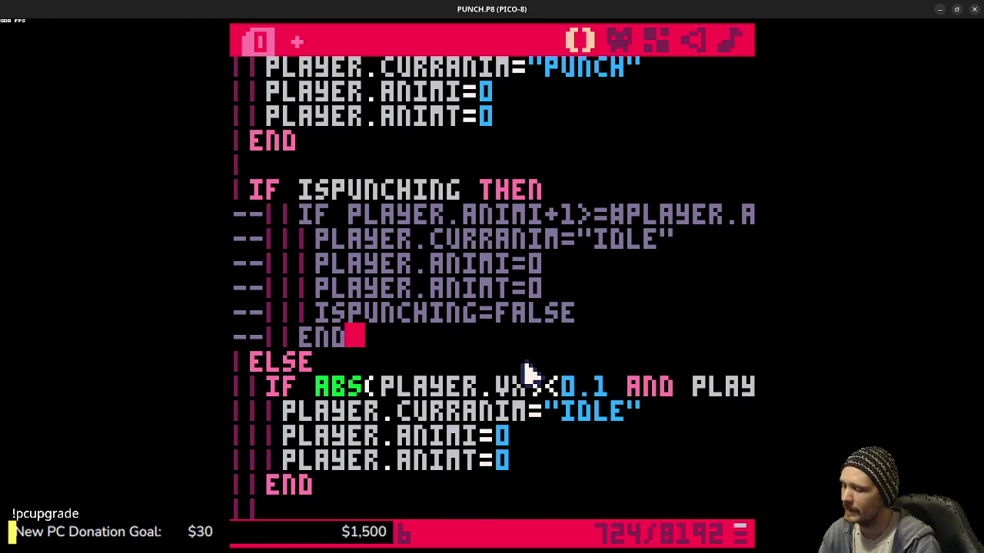
pyautogui.hotkey('ctrl', 'r')
pyautogui.press('x')
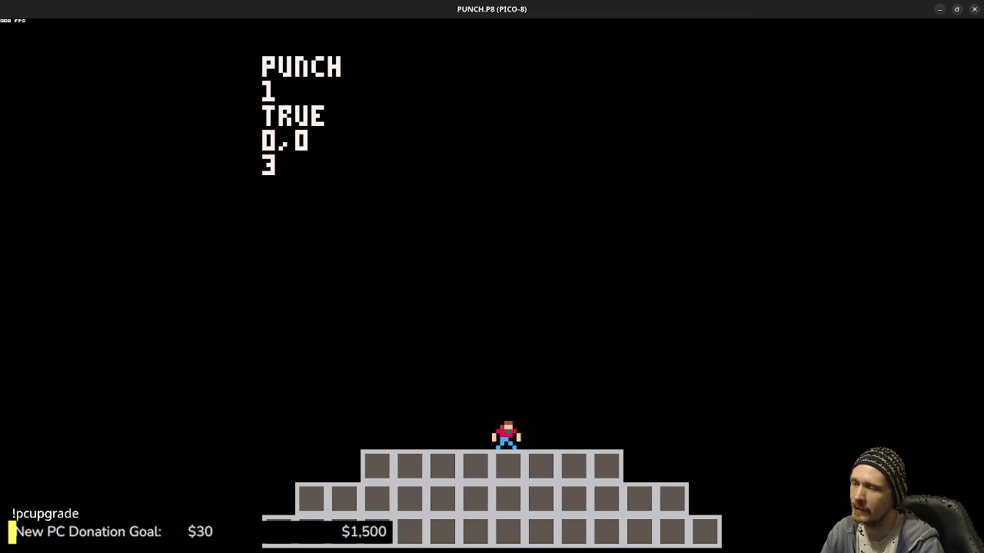
# - Rerun PUNCH.P8 with Ctrl+R and start a fresh game
pyautogui.press('Right')
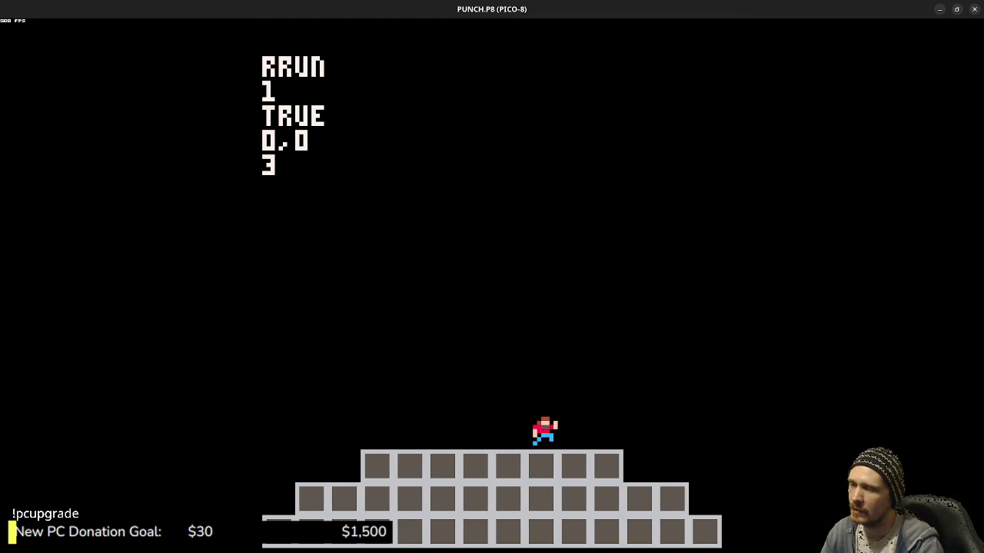
pyautogui.press('Escape')
pyautogui.hotkey('ctrl', 'r')
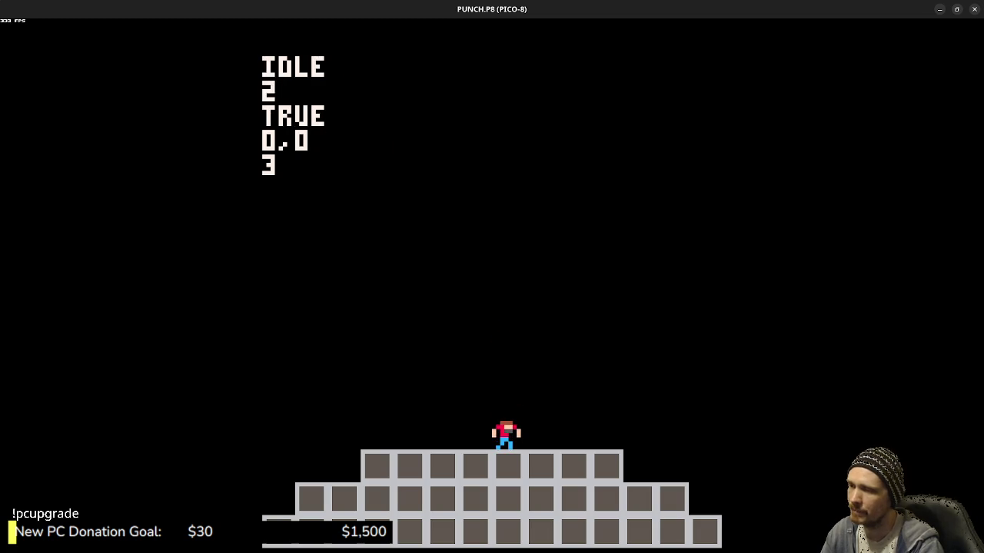
pyautogui.press('x')
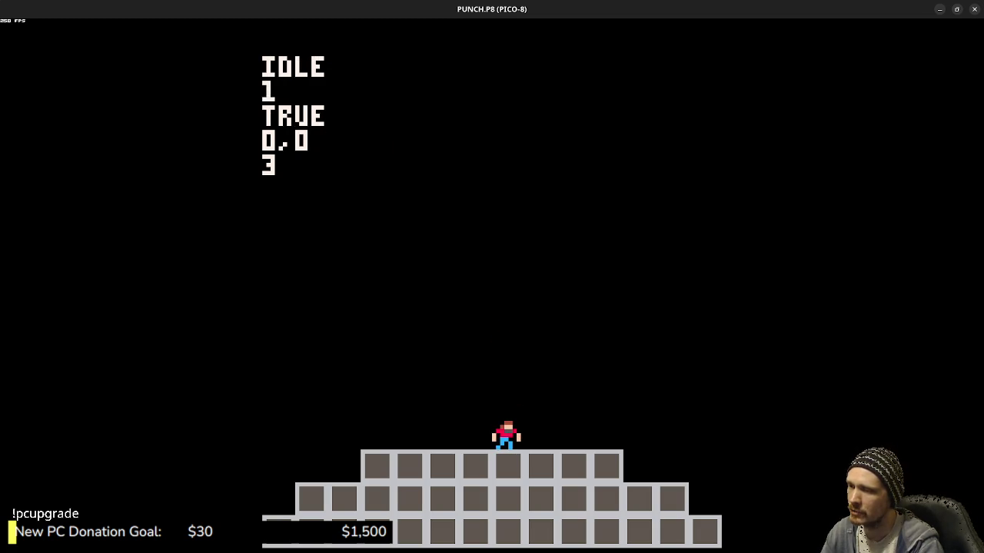
# - Run right and left, jump, then punch from a standing idle pose
pyautogui.press('Right')
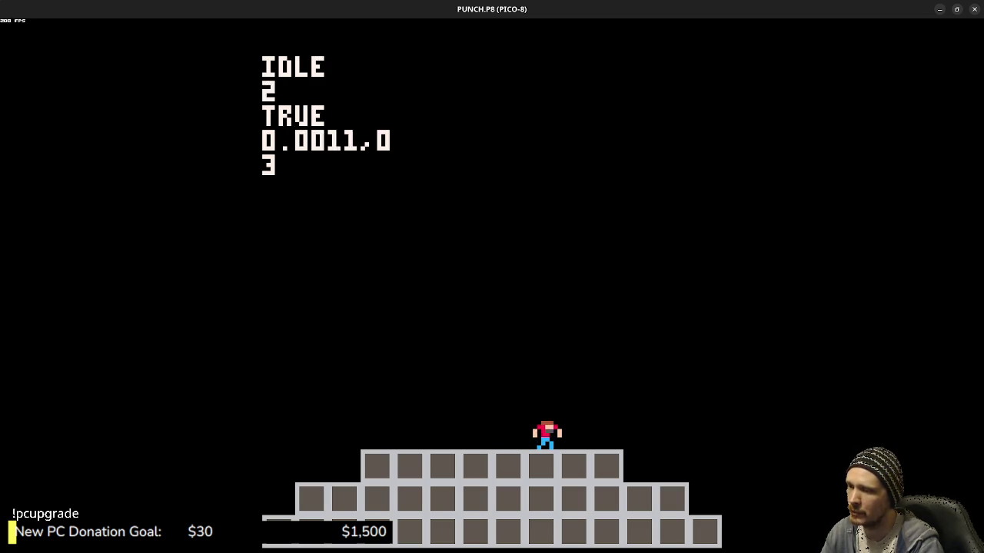
pyautogui.press('Left')
pyautogui.press('z')
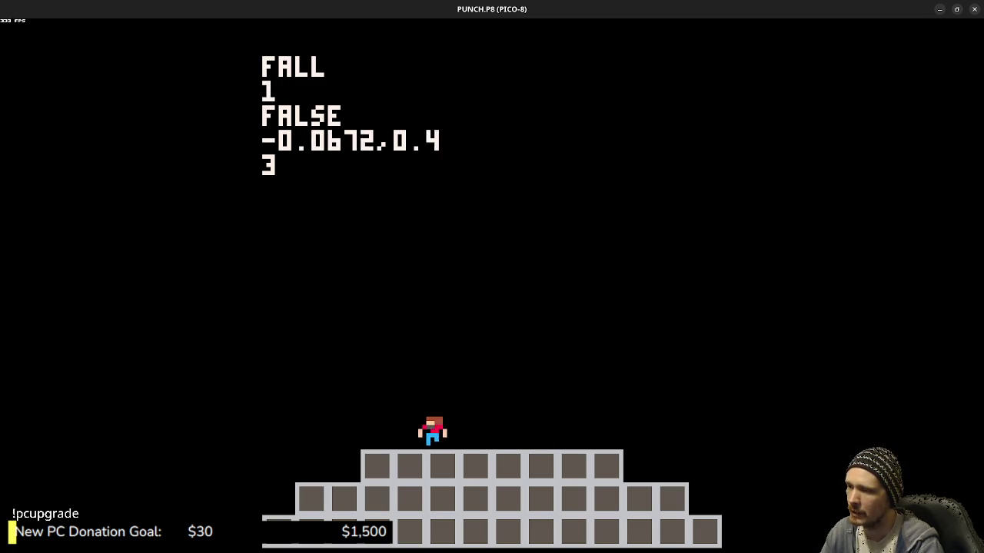
pyautogui.press('Right')
pyautogui.press('z')
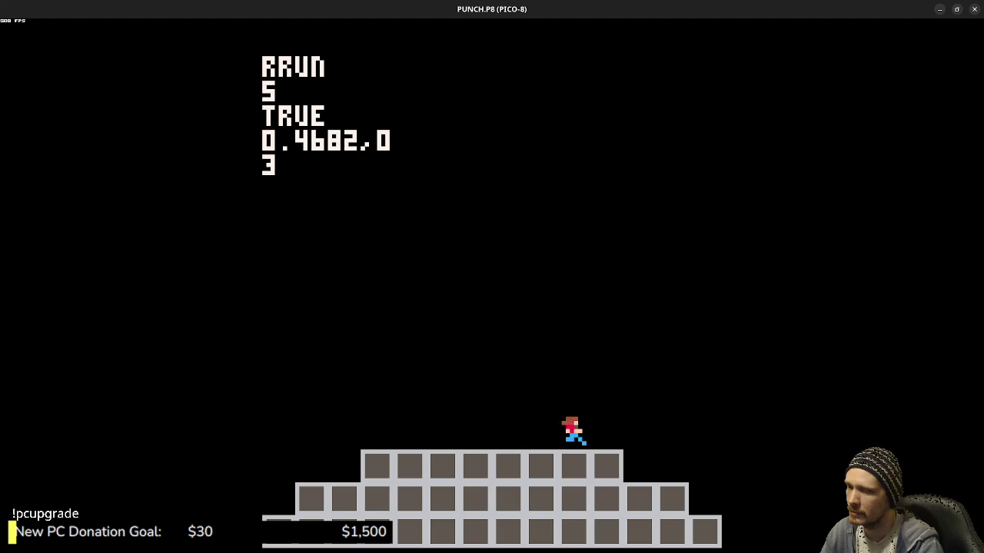
pyautogui.press('Left')
pyautogui.press('x')
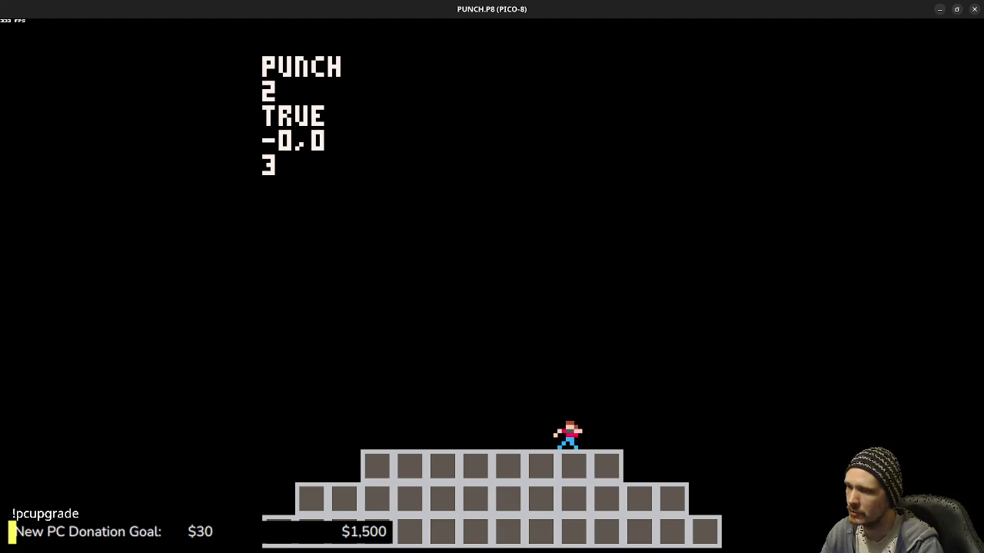
# - Run and jump back and forth between the platform steps
pyautogui.press('Left')
pyautogui.press('z')
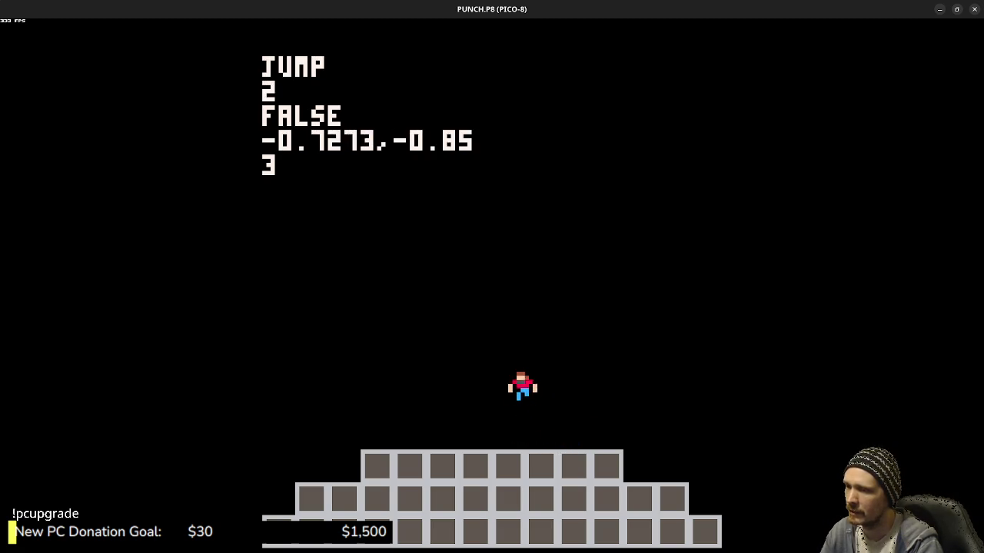
pyautogui.press('Right')
pyautogui.press('z')
pyautogui.press('Left')
pyautogui.press('Right')
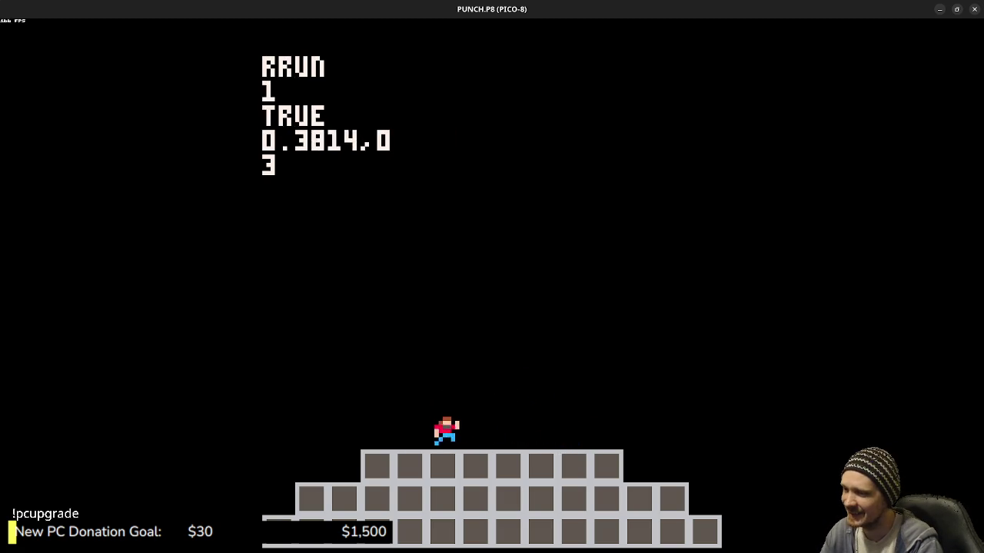
pyautogui.press('z')
pyautogui.press('z')
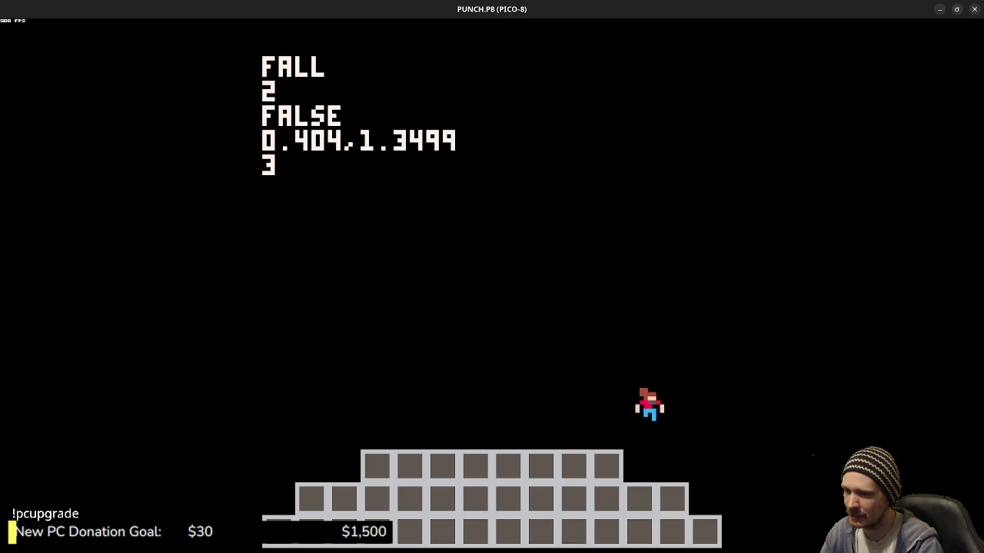
pyautogui.press('Left')
pyautogui.press('z')
pyautogui.press('z')
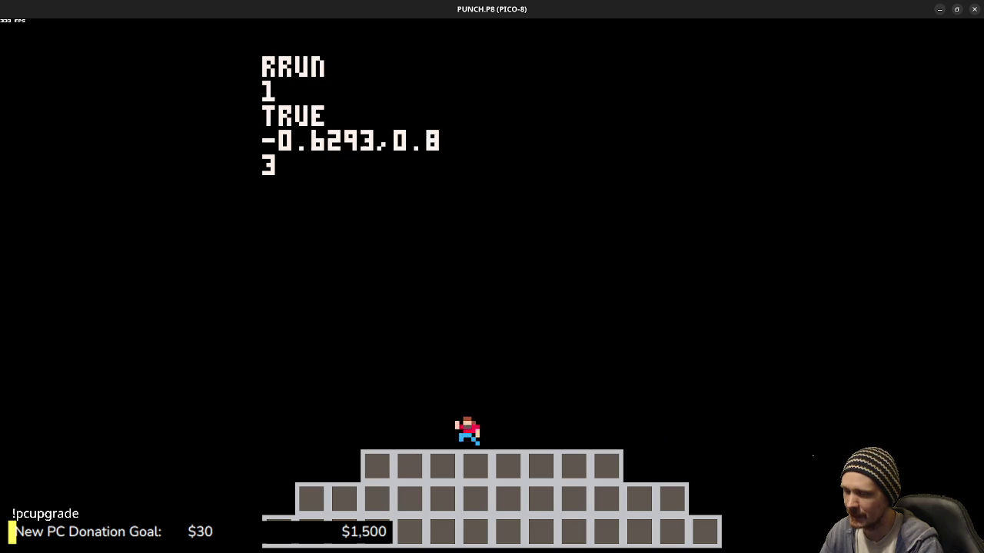
pyautogui.press('Right')
pyautogui.press('z')
pyautogui.press('z')
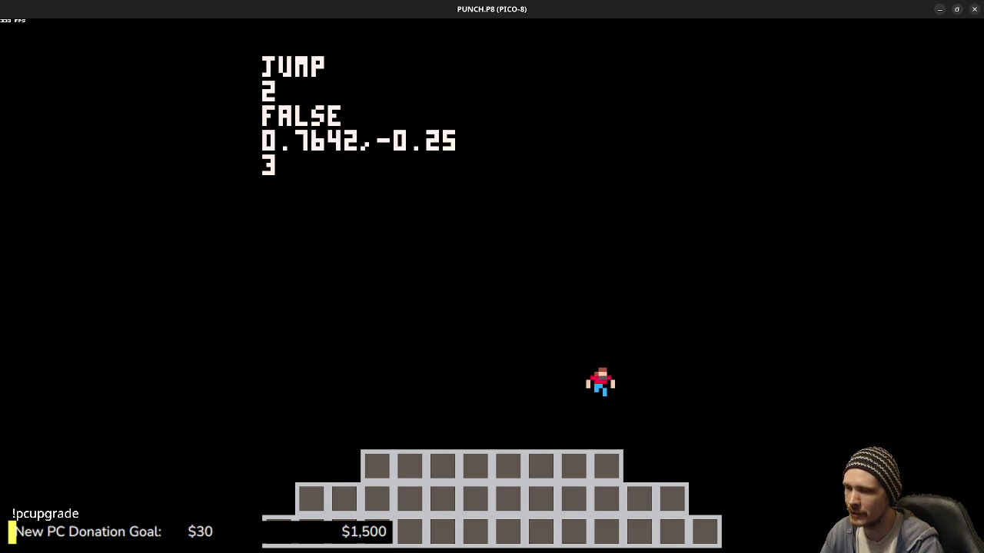
pyautogui.press('Left')
pyautogui.press('z')
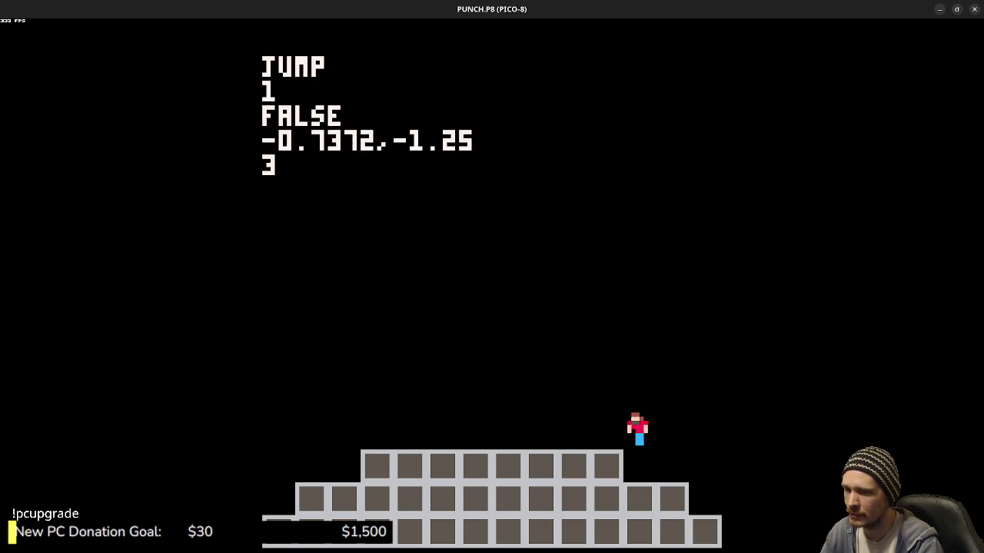
pyautogui.press('z')
pyautogui.press('Right')
pyautogui.press('z')
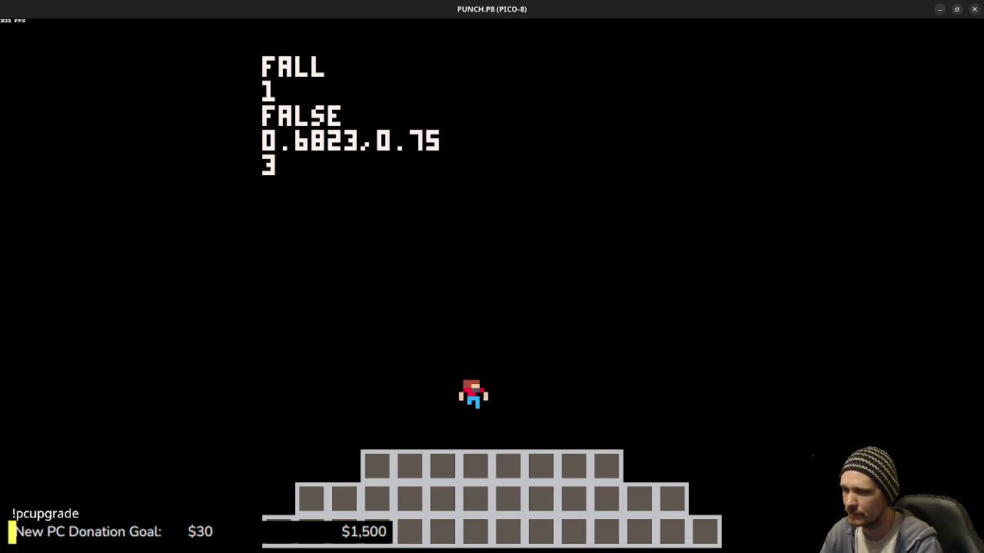
# - Keep jumping while steering left and right in mid-air
pyautogui.press('z')
pyautogui.press('Left')
pyautogui.press('z')
pyautogui.press('Right')
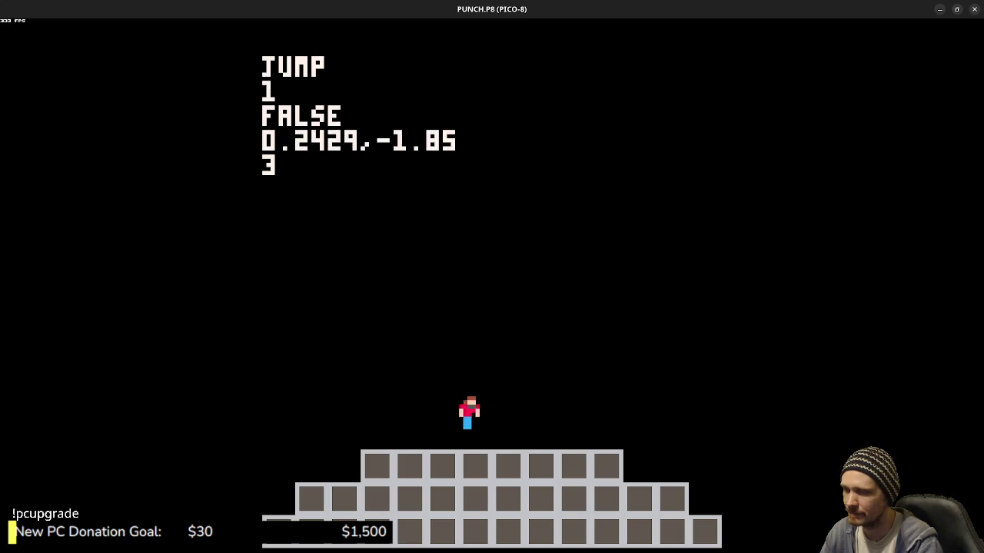
pyautogui.press('z')
pyautogui.press('Left')
pyautogui.press('z')
pyautogui.press('Right')
pyautogui.press('z')
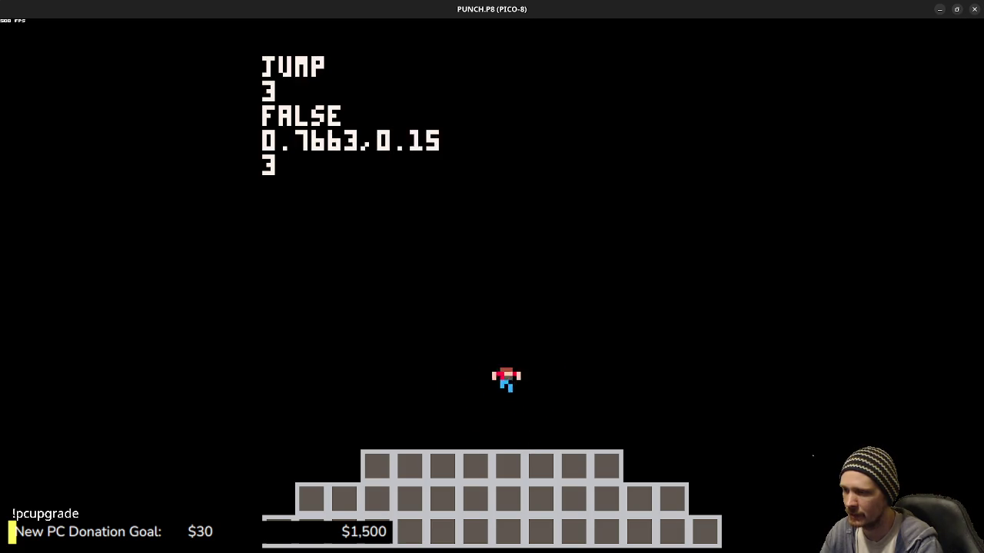
pyautogui.press('Left')
pyautogui.press('z')
pyautogui.press('Right')
pyautogui.press('z')
pyautogui.press('Left')
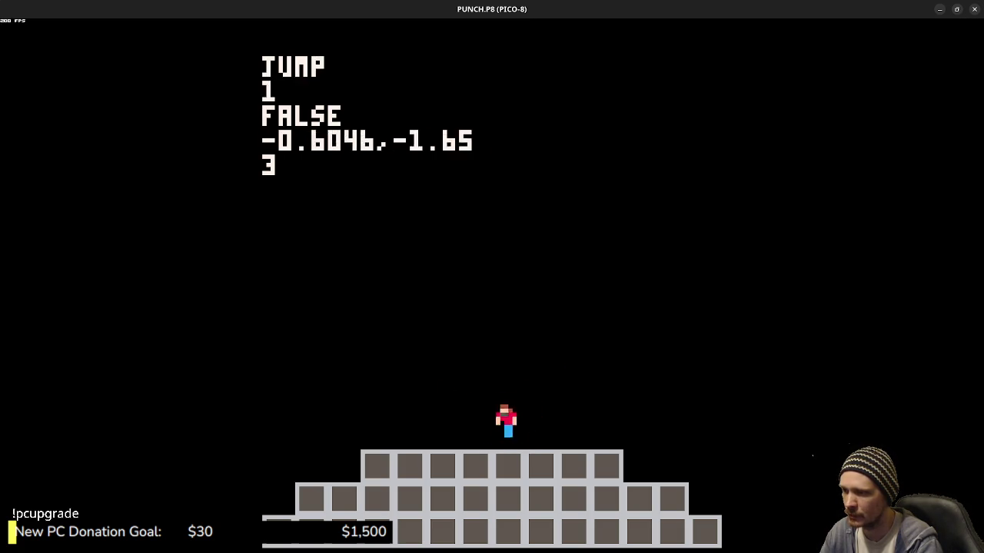
pyautogui.press('z')
pyautogui.press('Right')
# - Land on the top step showing IDLE, save PUNCH.P8, and stop at the prompt
pyautogui.press('z')
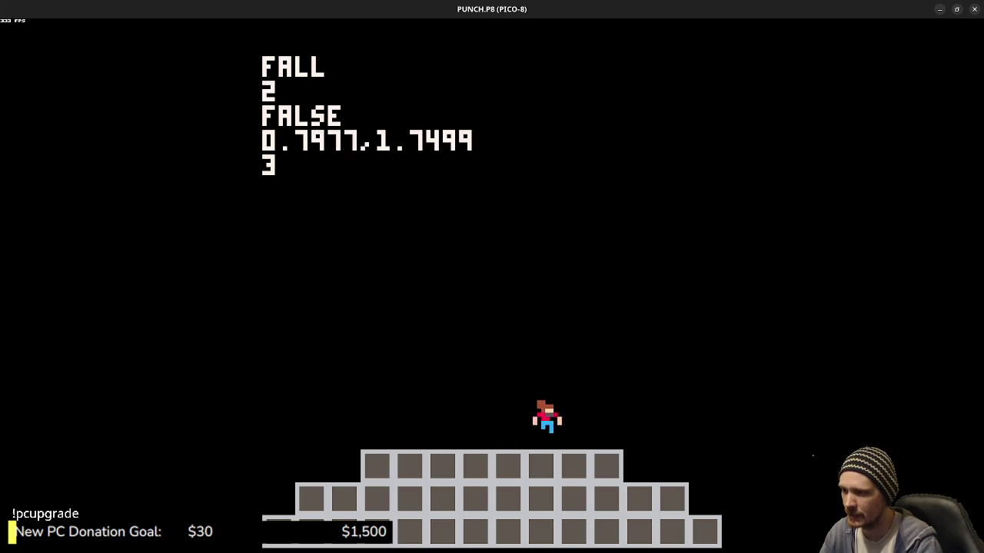
pyautogui.press('Left')
pyautogui.press('z')
pyautogui.press('z')
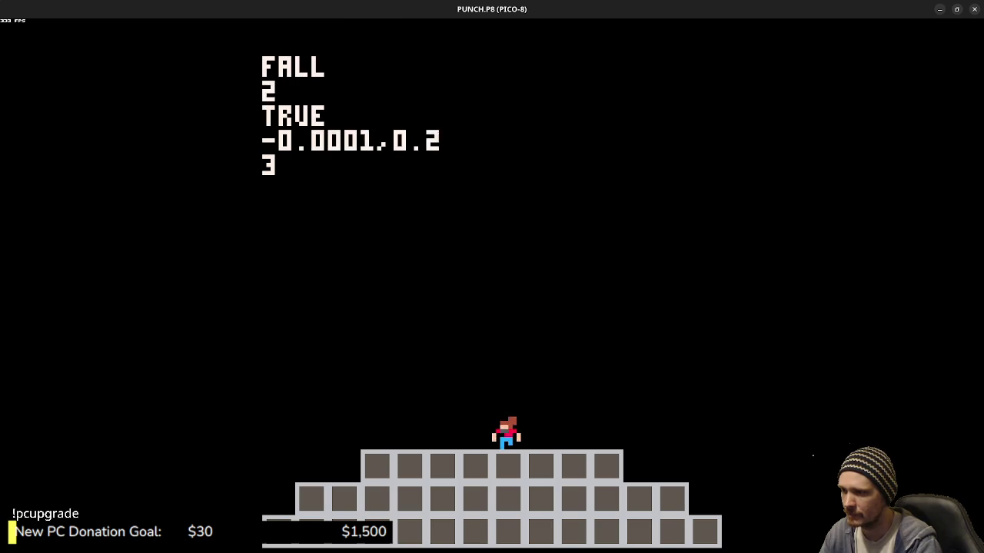
pyautogui.press('z')
pyautogui.press('z')
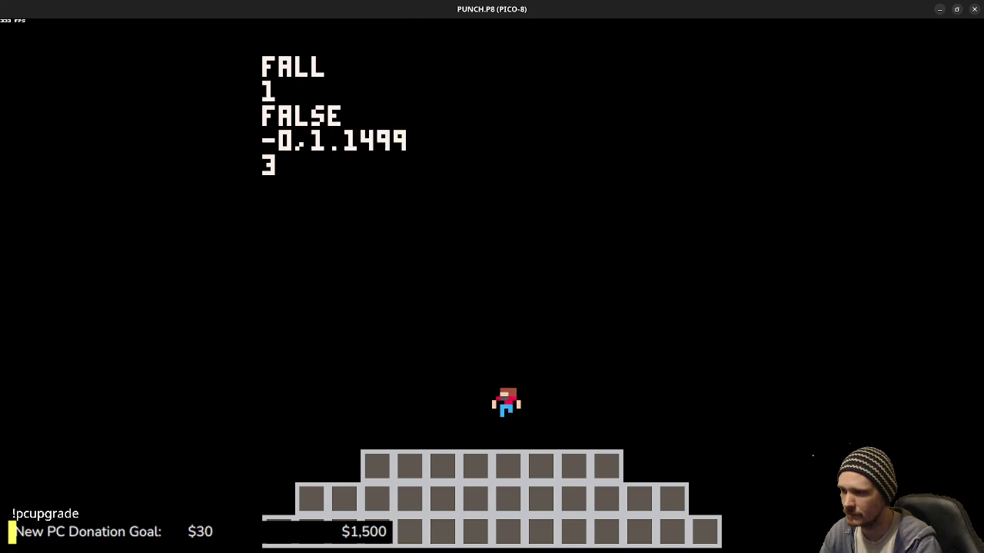
pyautogui.hotkey('ctrl', 's')
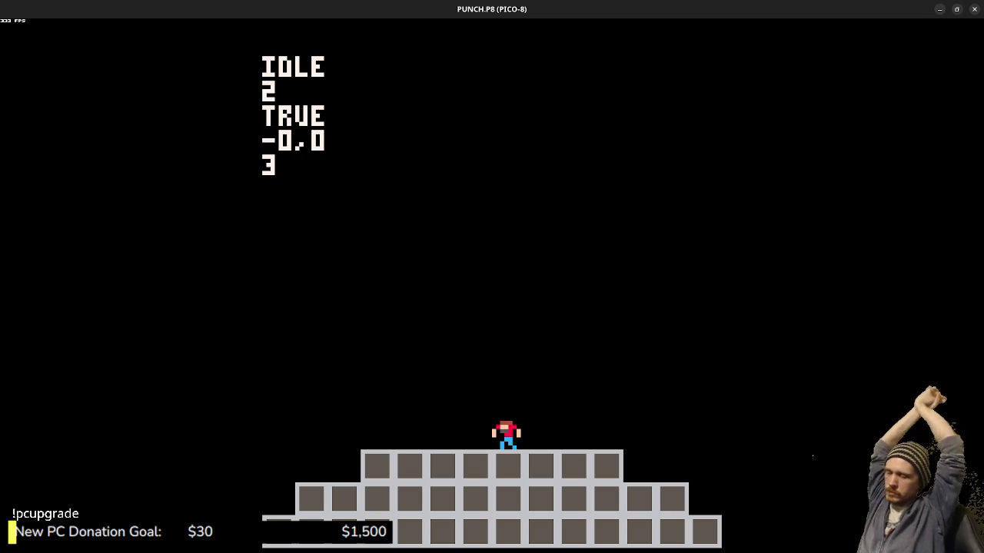
pyautogui.press('Escape')
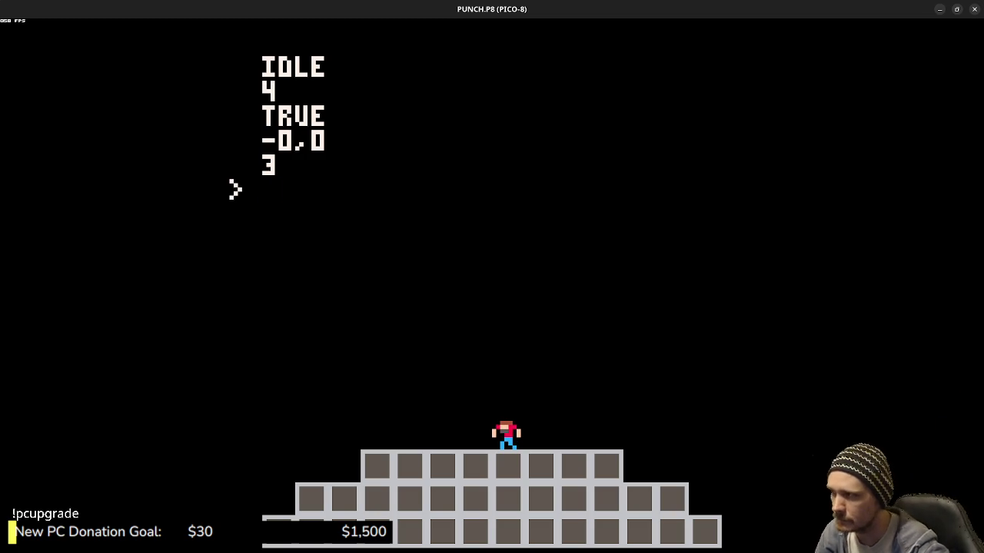